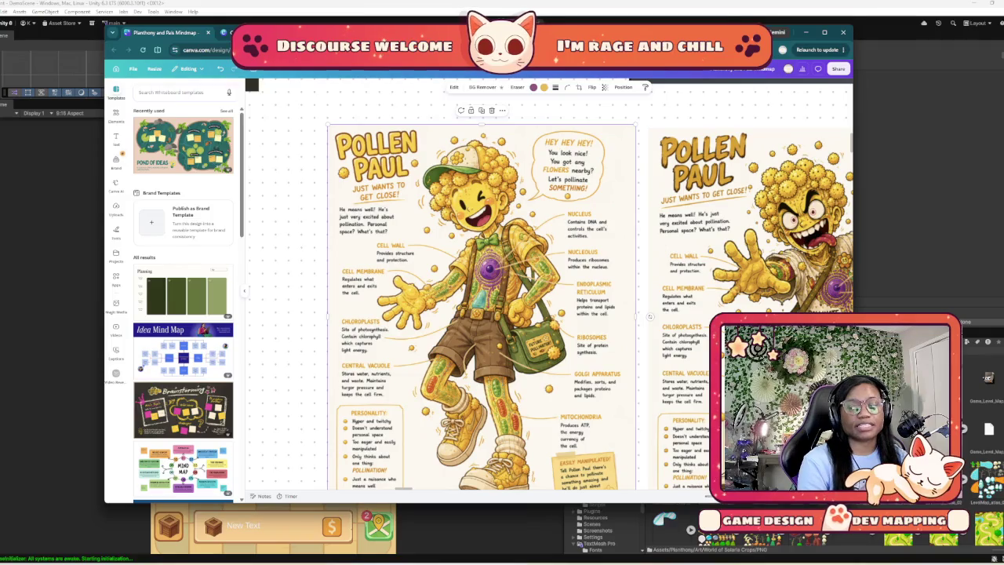
Move the suited Mitch Mitochondria poster down onto the other Mitch image and release it
{"action": "scroll", "coordinate": [573, 290], "scroll_direction": "down", "scroll_amount": 1}
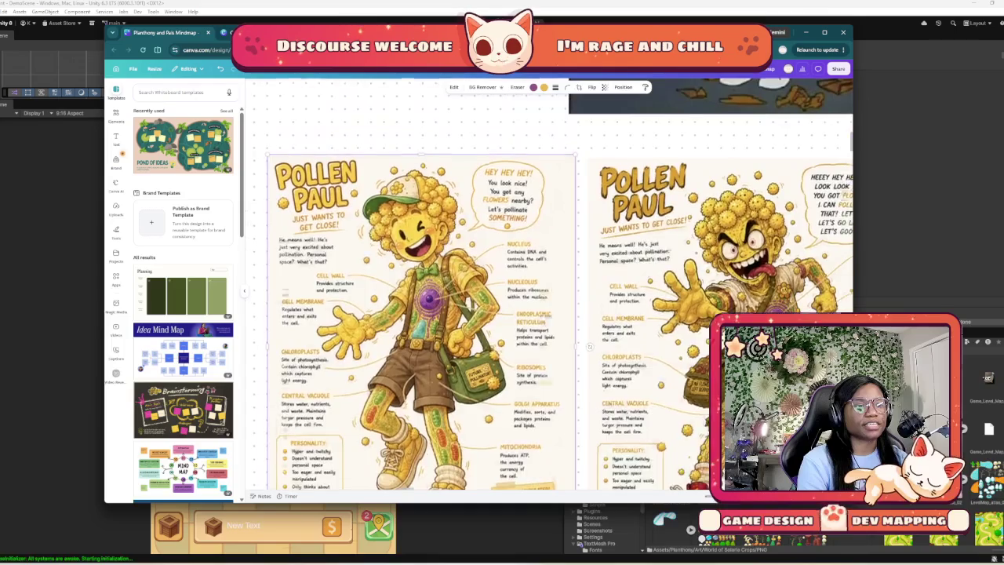
{"action": "scroll", "coordinate": [549, 290], "scroll_direction": "down", "scroll_amount": 2}
{"action": "scroll", "coordinate": [549, 290], "scroll_direction": "up", "scroll_amount": 2}
{"action": "scroll", "coordinate": [548, 291], "scroll_direction": "down", "scroll_amount": 1}
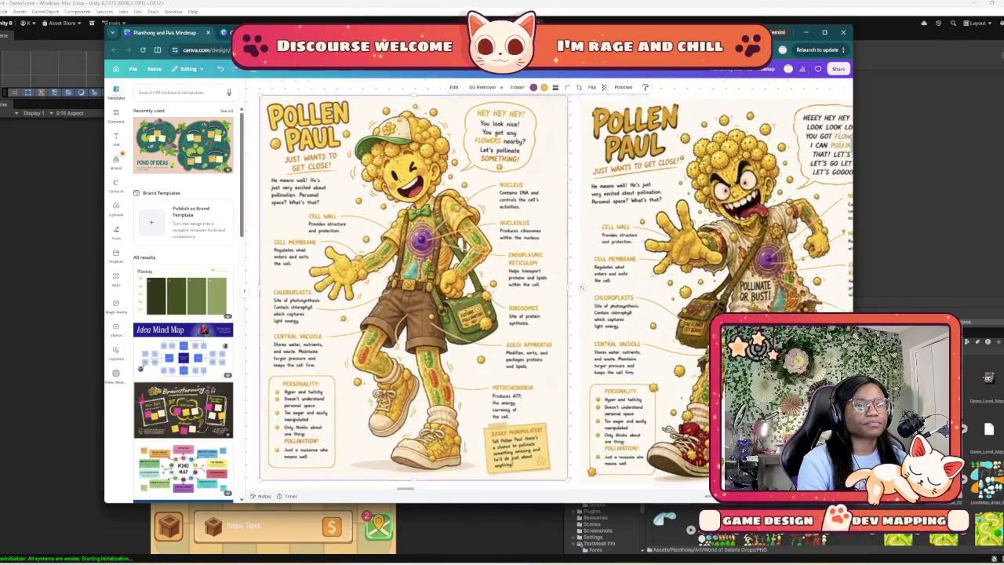
{"action": "scroll", "coordinate": [549, 282], "scroll_direction": "right", "scroll_amount": 3}
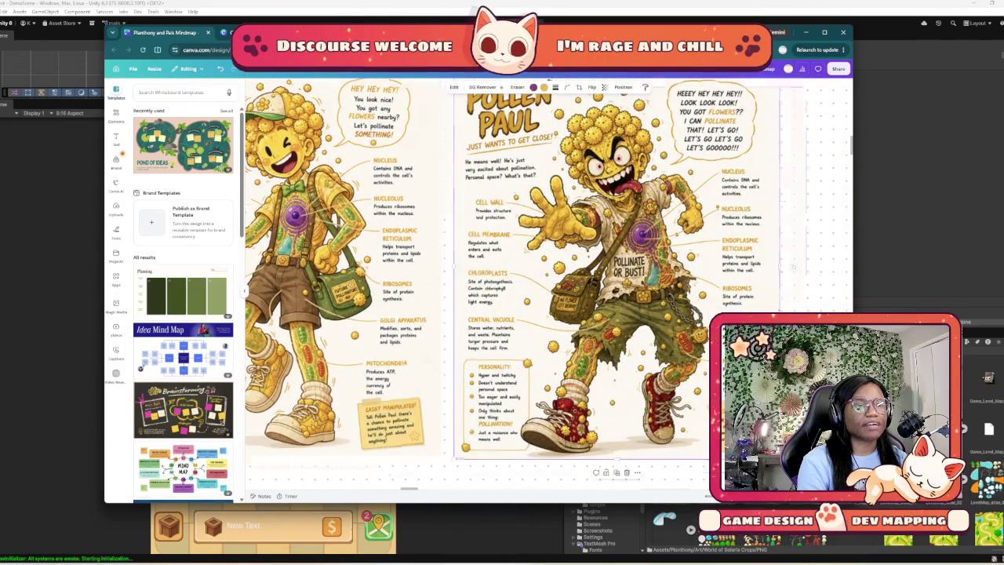
{"action": "scroll", "coordinate": [549, 290], "scroll_direction": "left", "scroll_amount": 3}
{"action": "scroll", "coordinate": [549, 290], "scroll_direction": "right", "scroll_amount": 4}
{"action": "scroll", "coordinate": [372, 280], "scroll_direction": "left", "scroll_amount": 4}
{"action": "scroll", "coordinate": [372, 280], "scroll_direction": "down", "scroll_amount": 1}
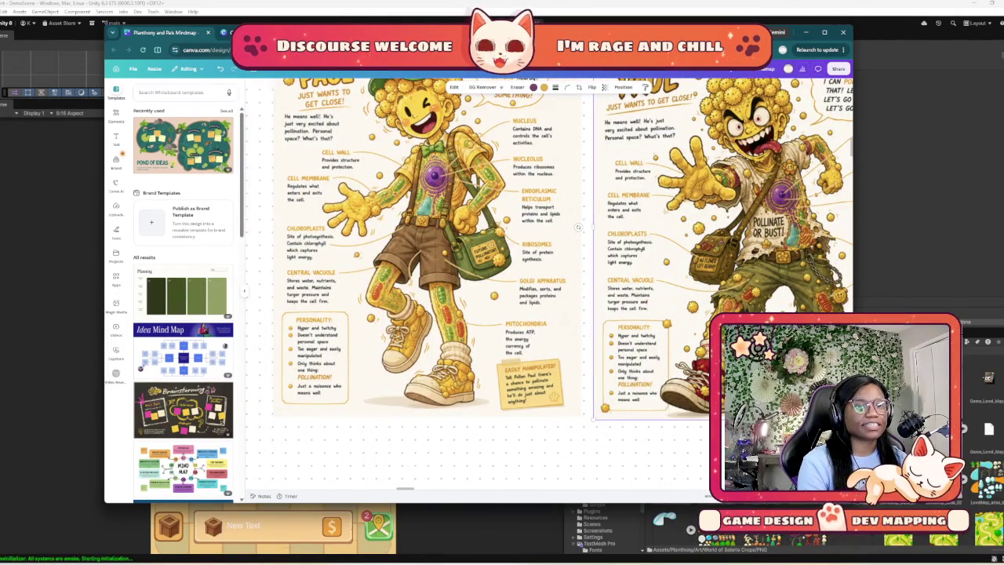
{"action": "scroll", "coordinate": [578, 226], "scroll_direction": "right", "scroll_amount": 3}
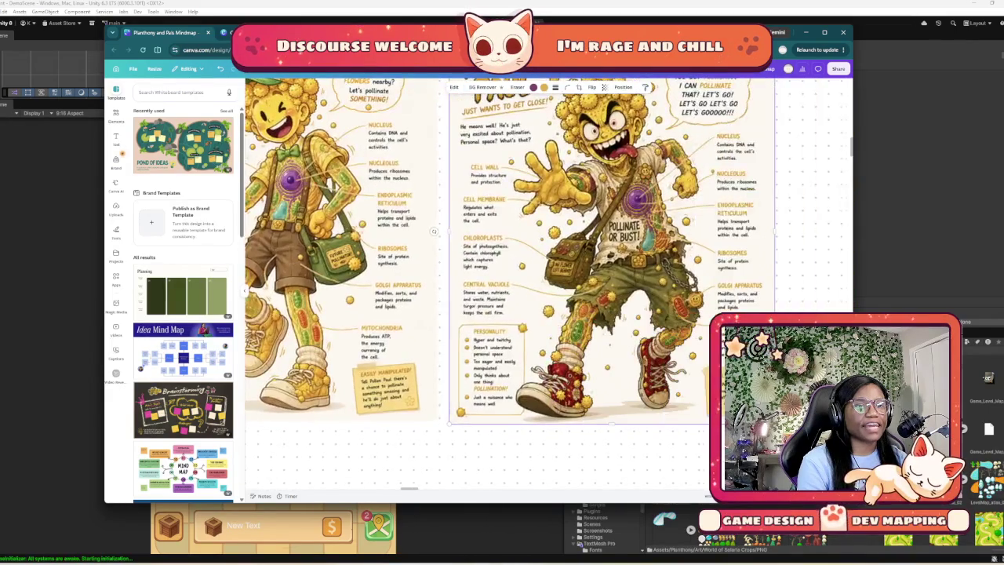
{"action": "scroll", "coordinate": [549, 236], "scroll_direction": "left", "scroll_amount": 4}
{"action": "scroll", "coordinate": [515, 241], "scroll_direction": "up", "scroll_amount": 2, "text": "ctrl"}
{"action": "scroll", "coordinate": [515, 243], "scroll_direction": "up", "scroll_amount": 1, "text": "ctrl"}
{"action": "scroll", "coordinate": [518, 259], "scroll_direction": "right", "scroll_amount": 2}
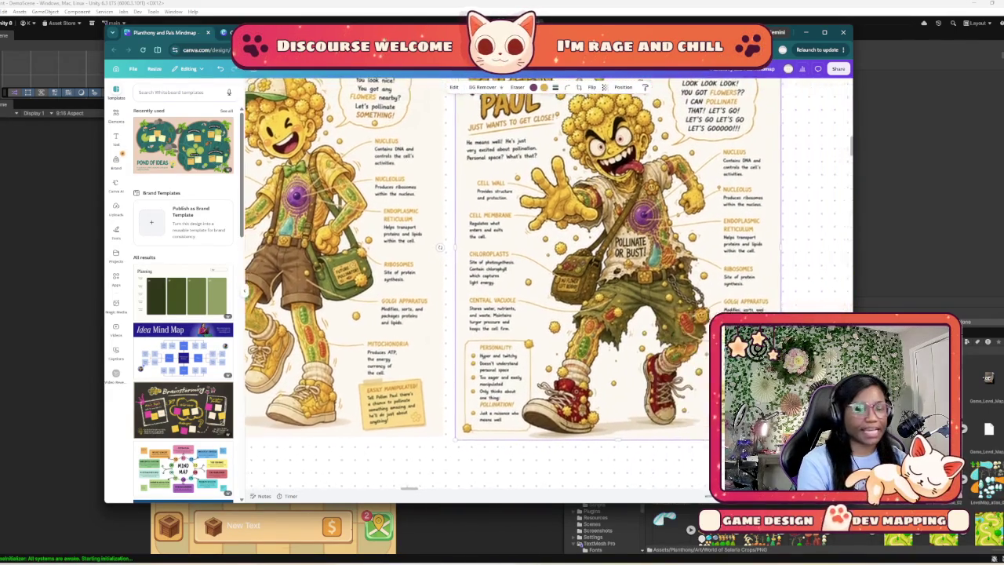
{"action": "scroll", "coordinate": [521, 274], "scroll_direction": "left", "scroll_amount": 3}
{"action": "scroll", "coordinate": [521, 275], "scroll_direction": "up", "scroll_amount": 1}
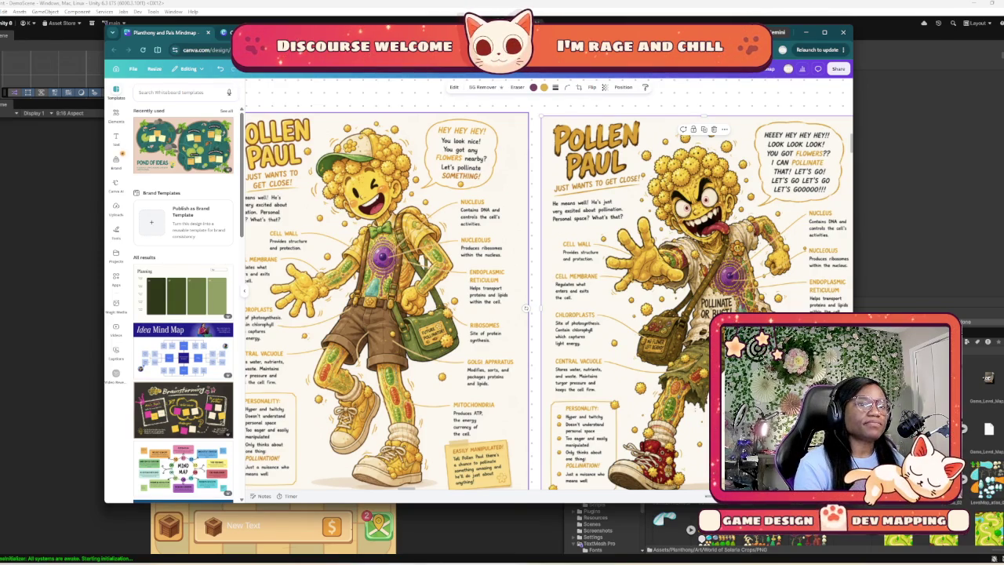
{"action": "scroll", "coordinate": [549, 298], "scroll_direction": "left", "scroll_amount": 1}
{"action": "scroll", "coordinate": [549, 298], "scroll_direction": "down", "scroll_amount": 1}
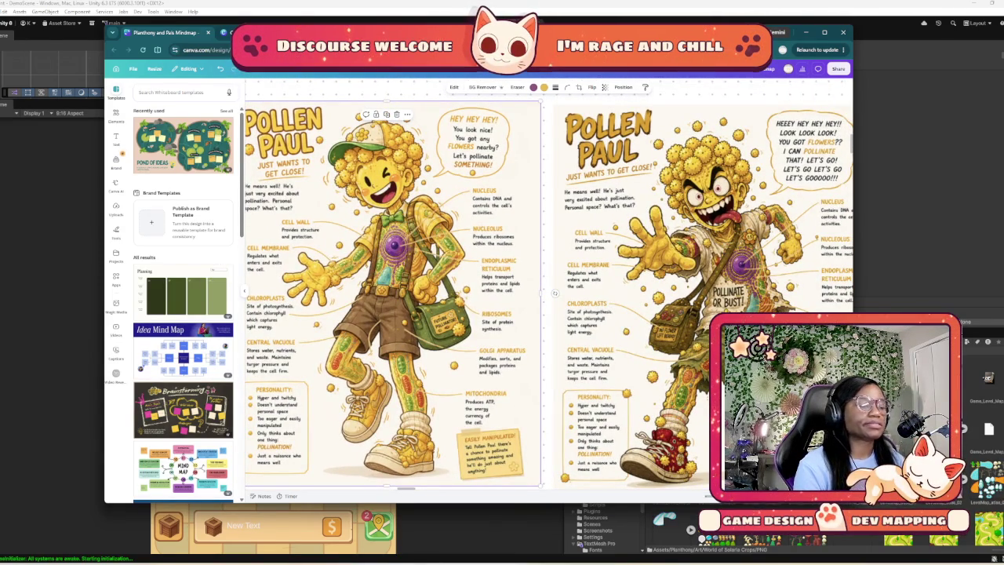
{"action": "scroll", "coordinate": [549, 298], "scroll_direction": "down", "scroll_amount": 5}
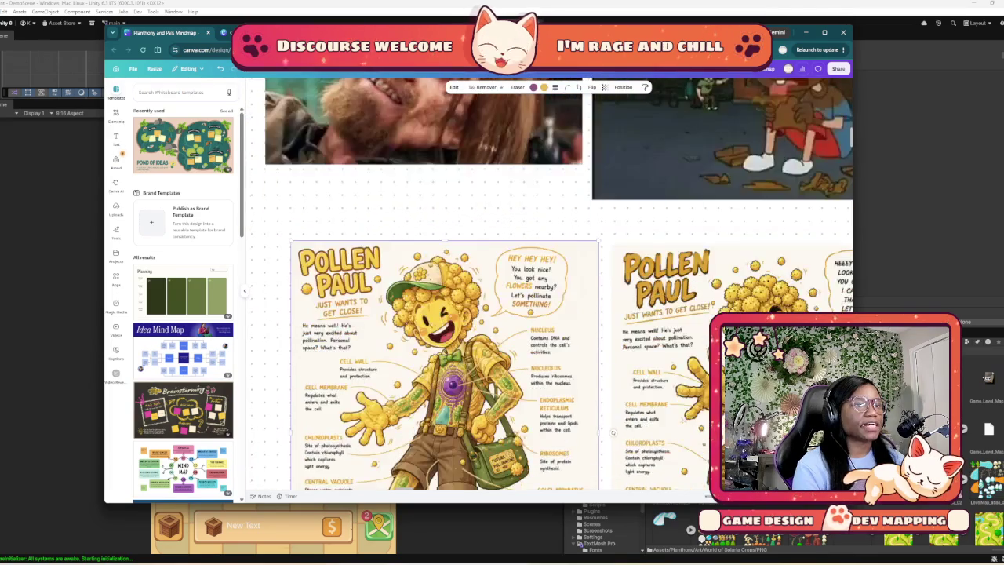
{"action": "scroll", "coordinate": [549, 298], "scroll_direction": "up", "scroll_amount": 2}
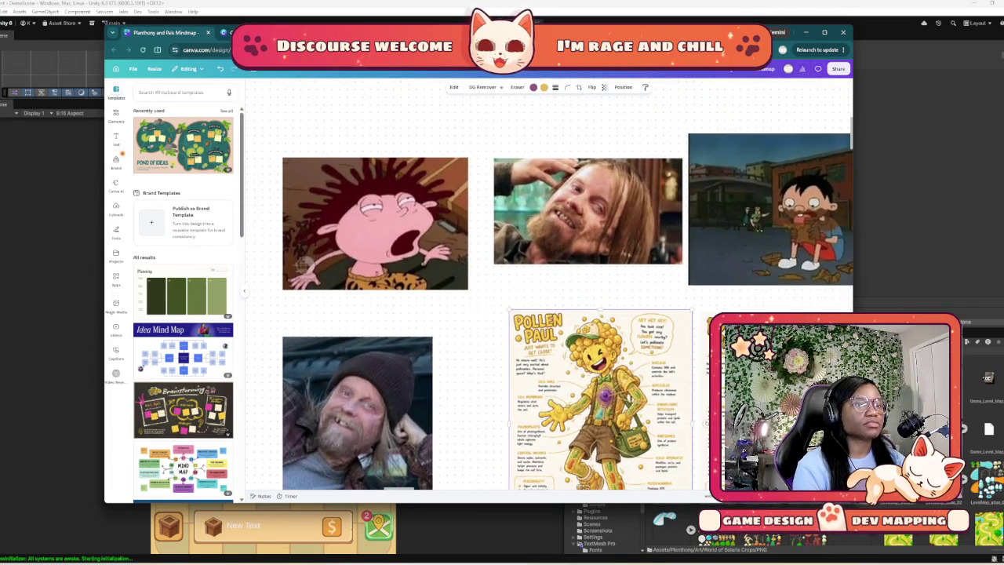
{"action": "scroll", "coordinate": [548, 298], "scroll_direction": "down", "scroll_amount": 6}
{"action": "scroll", "coordinate": [549, 298], "scroll_direction": "right", "scroll_amount": 3}
{"action": "scroll", "coordinate": [471, 298], "scroll_direction": "down", "scroll_amount": 8}
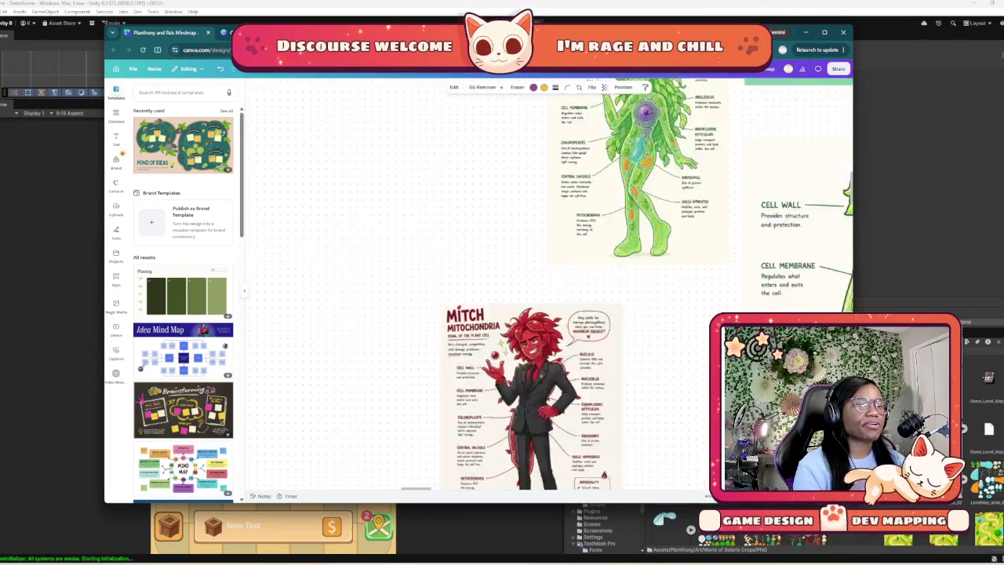
{"action": "scroll", "coordinate": [549, 298], "scroll_direction": "up", "scroll_amount": 2}
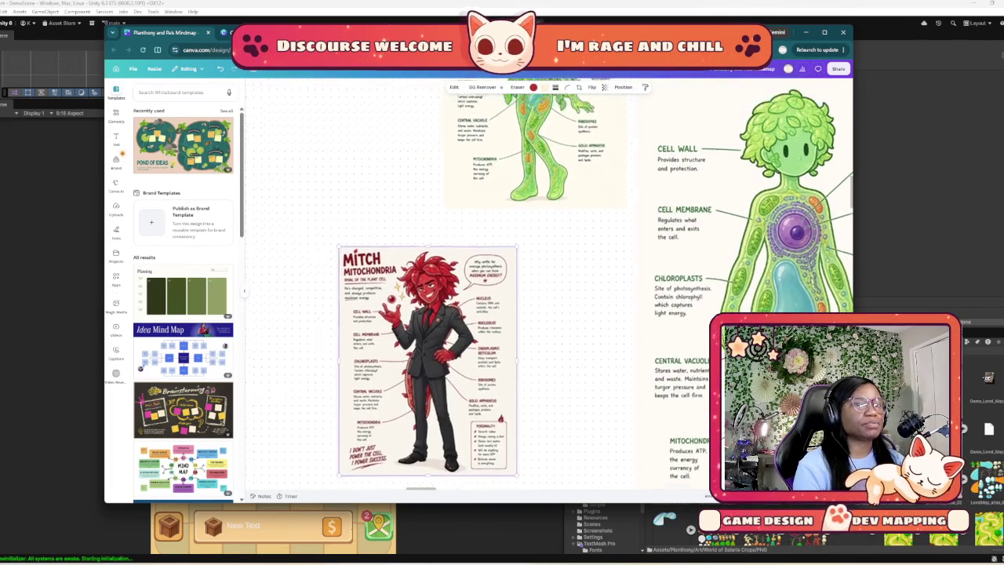
{"action": "scroll", "coordinate": [549, 298], "scroll_direction": "right", "scroll_amount": 1}
{"action": "scroll", "coordinate": [549, 298], "scroll_direction": "up", "scroll_amount": 2}
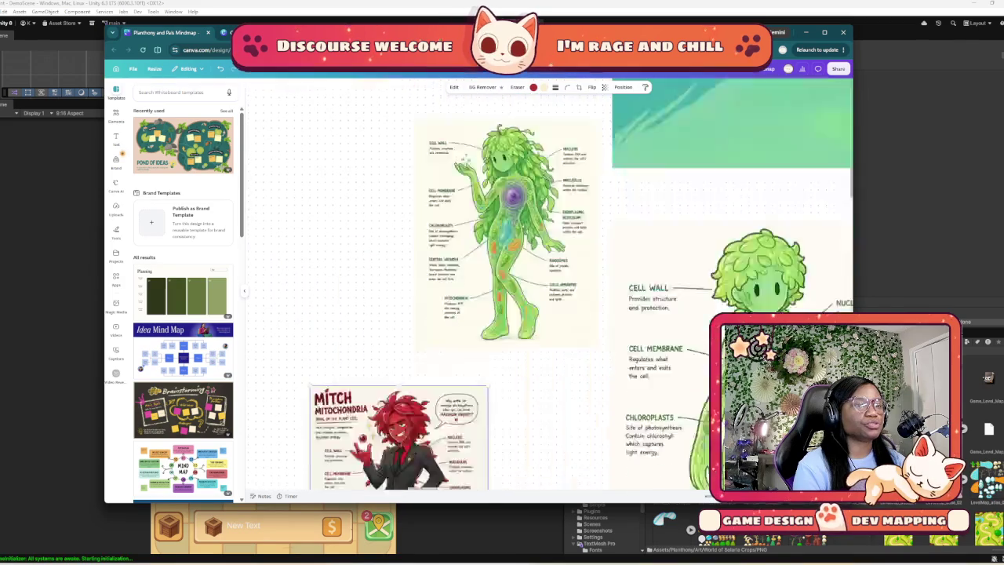
{"action": "scroll", "coordinate": [549, 298], "scroll_direction": "down", "scroll_amount": 3}
{"action": "scroll", "coordinate": [415, 298], "scroll_direction": "up", "scroll_amount": 2}
{"action": "scroll", "coordinate": [415, 298], "scroll_direction": "up", "scroll_amount": 1}
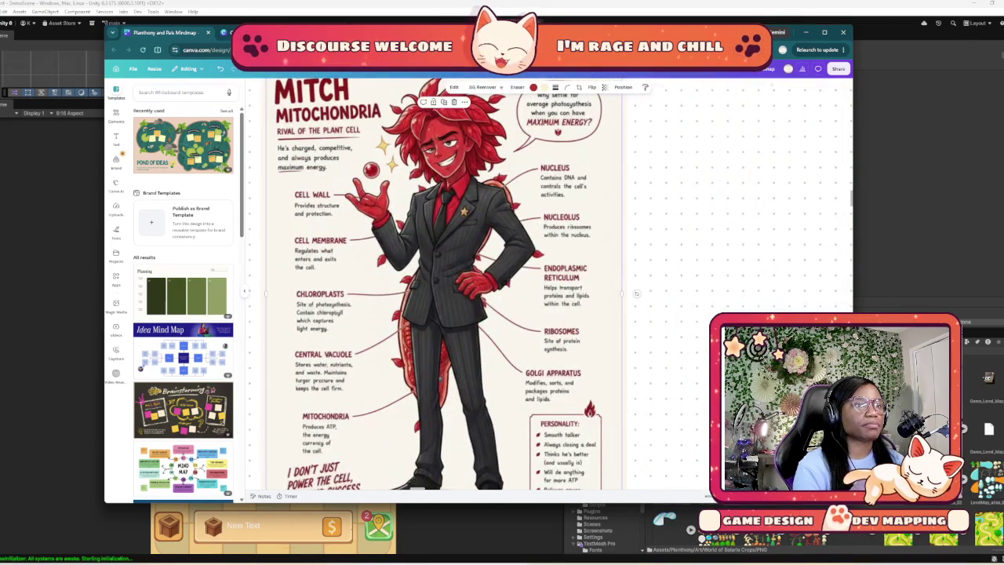
{"action": "scroll", "coordinate": [416, 298], "scroll_direction": "down", "scroll_amount": 3}
{"action": "mouse_move", "coordinate": [408, 369]}
{"action": "left_mouse_down"}
{"action": "mouse_move", "coordinate": [440, 486]}
{"action": "mouse_move", "coordinate": [431, 417]}
{"action": "mouse_move", "coordinate": [405, 417]}
{"action": "left_mouse_up"}
{"action": "key", "text": "Escape"}
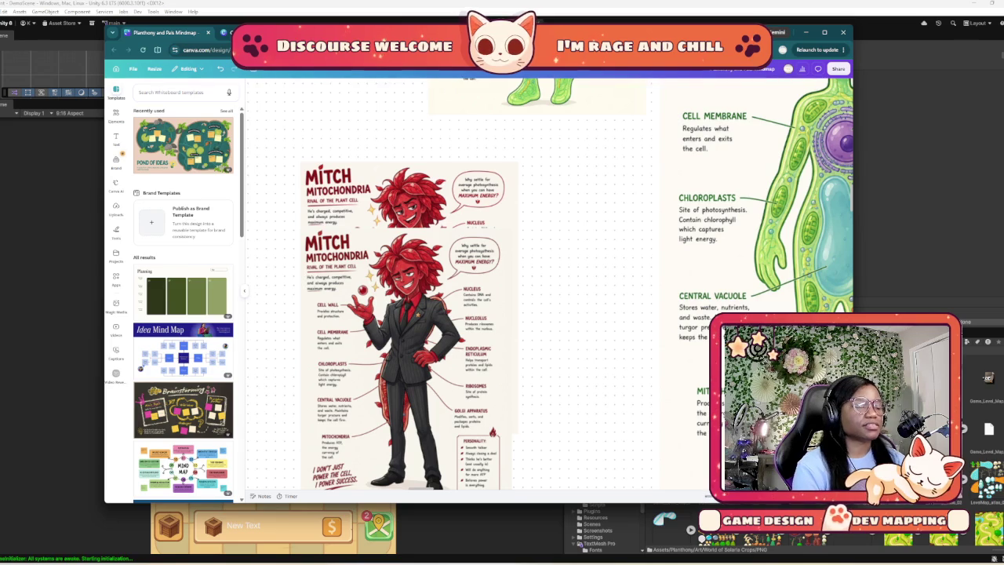
Nudge the second Mitch image slightly down and to the right
{"action": "scroll", "coordinate": [455, 283], "scroll_direction": "down", "scroll_amount": 2}
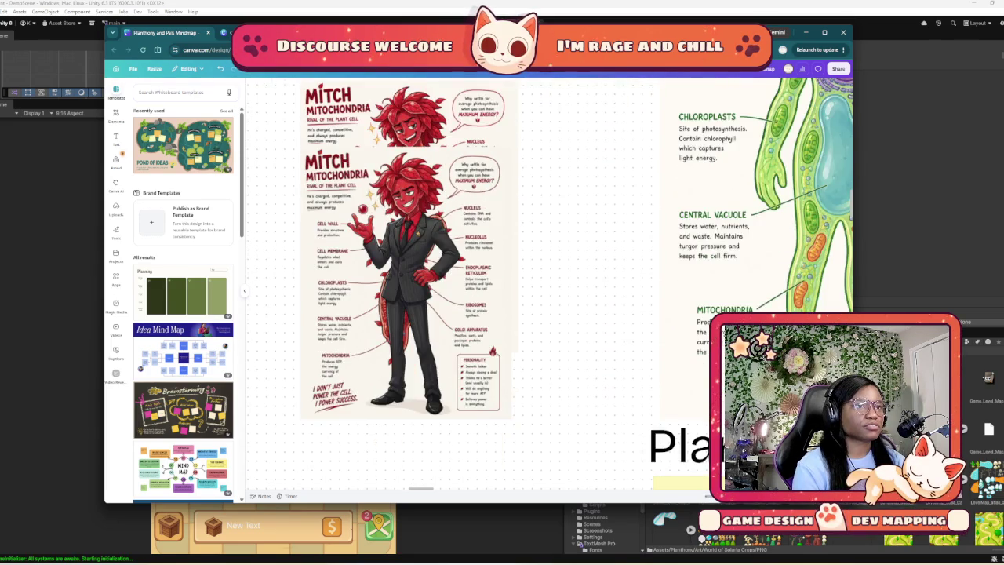
{"action": "scroll", "coordinate": [455, 282], "scroll_direction": "up", "scroll_amount": 3}
{"action": "scroll", "coordinate": [502, 282], "scroll_direction": "left", "scroll_amount": 1}
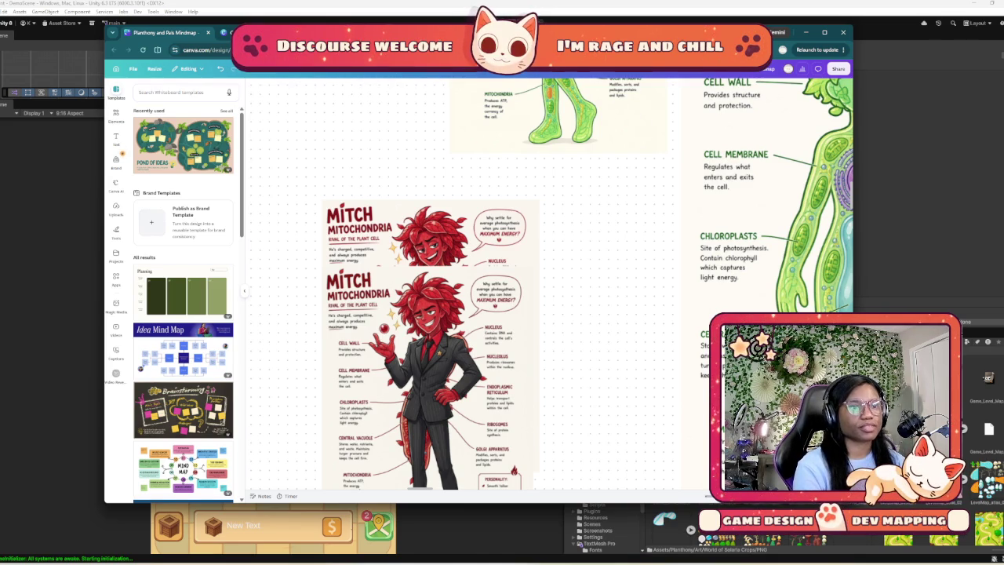
{"action": "scroll", "coordinate": [549, 282], "scroll_direction": "down", "scroll_amount": 3}
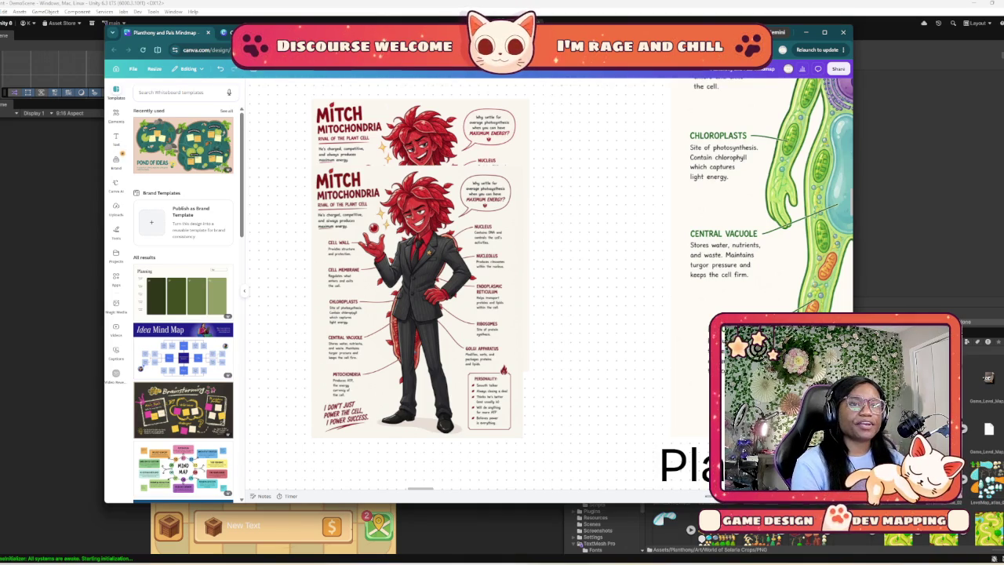
{"action": "scroll", "coordinate": [549, 283], "scroll_direction": "up", "scroll_amount": 1}
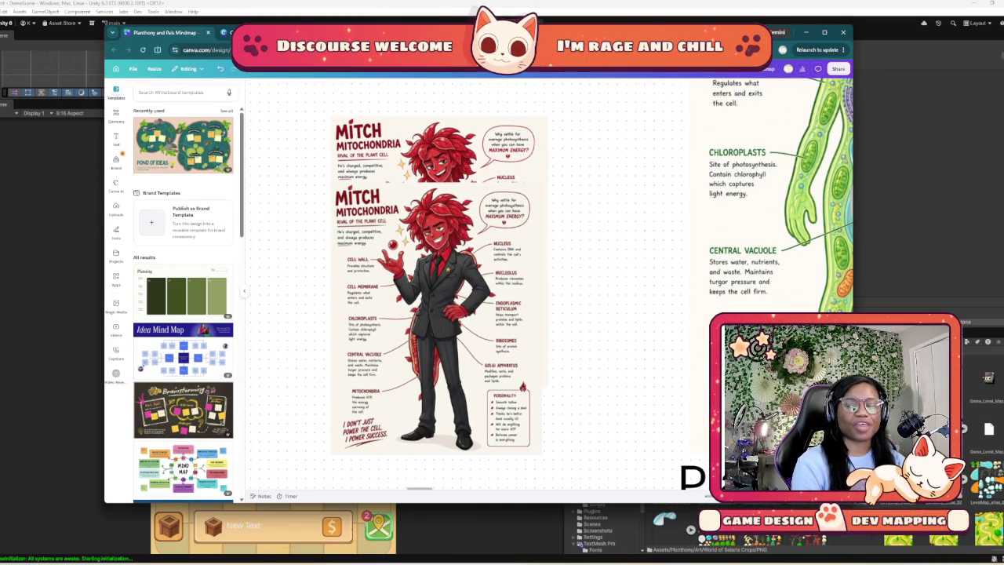
{"action": "left_click", "coordinate": [436, 314]}
{"action": "left_click_drag", "start_coordinate": [435, 314], "coordinate": [438, 320]}
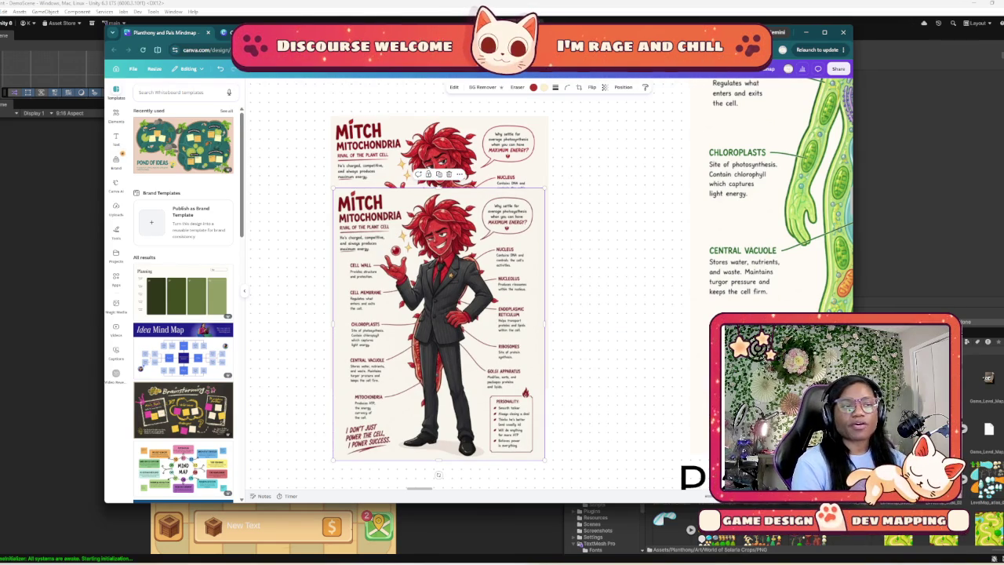
{"action": "scroll", "coordinate": [596, 235], "scroll_direction": "down", "scroll_amount": 5, "text": "ctrl"}
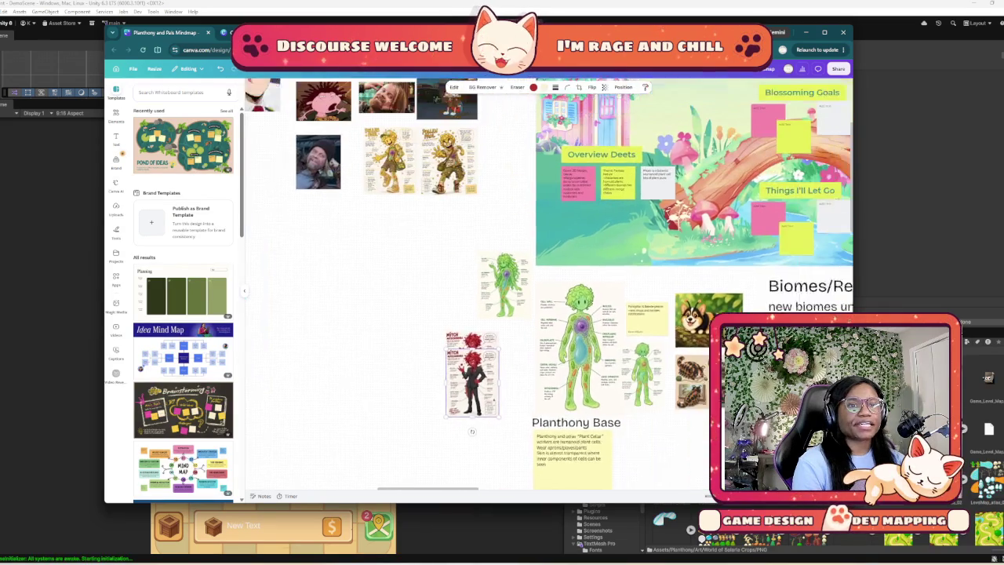
Select the Blossoming Goals sticky-note group, then switch over to the Unity editor
{"action": "scroll", "coordinate": [470, 314], "scroll_direction": "up", "scroll_amount": 3}
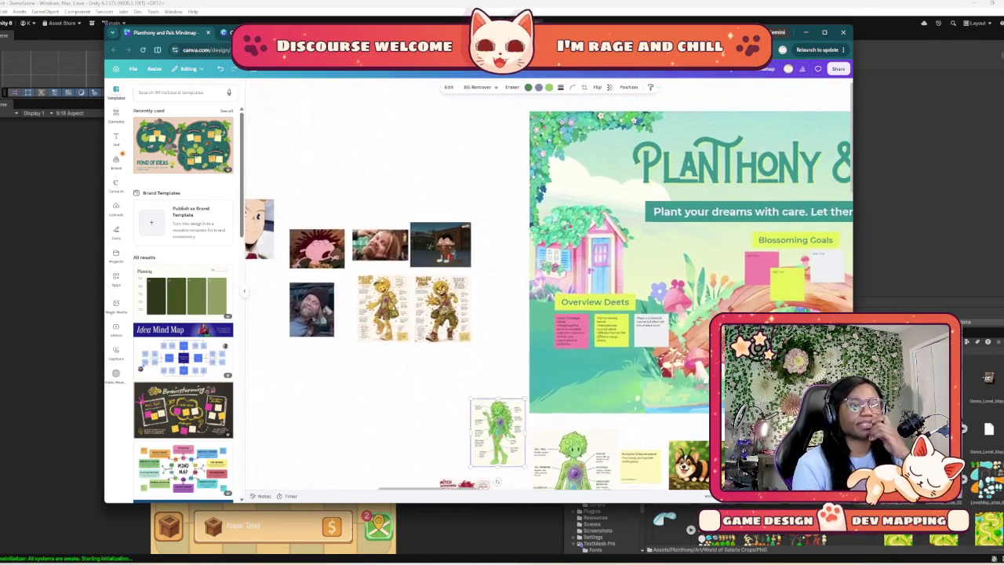
{"action": "scroll", "coordinate": [596, 313], "scroll_direction": "right", "scroll_amount": 1}
{"action": "left_click", "coordinate": [705, 235]}
{"action": "scroll", "coordinate": [668, 358], "scroll_direction": "right", "scroll_amount": 3}
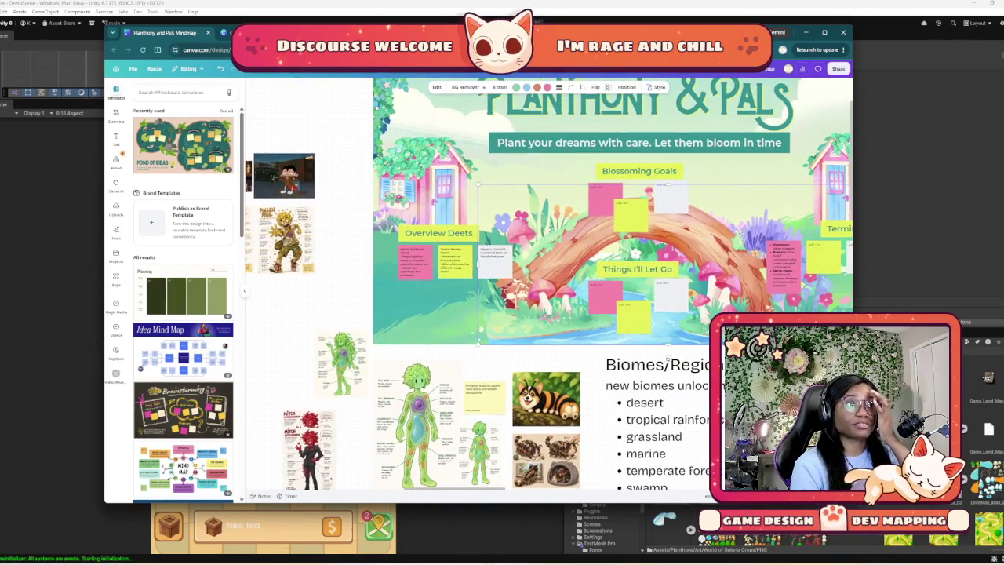
{"action": "key", "text": "alt+Tab"}
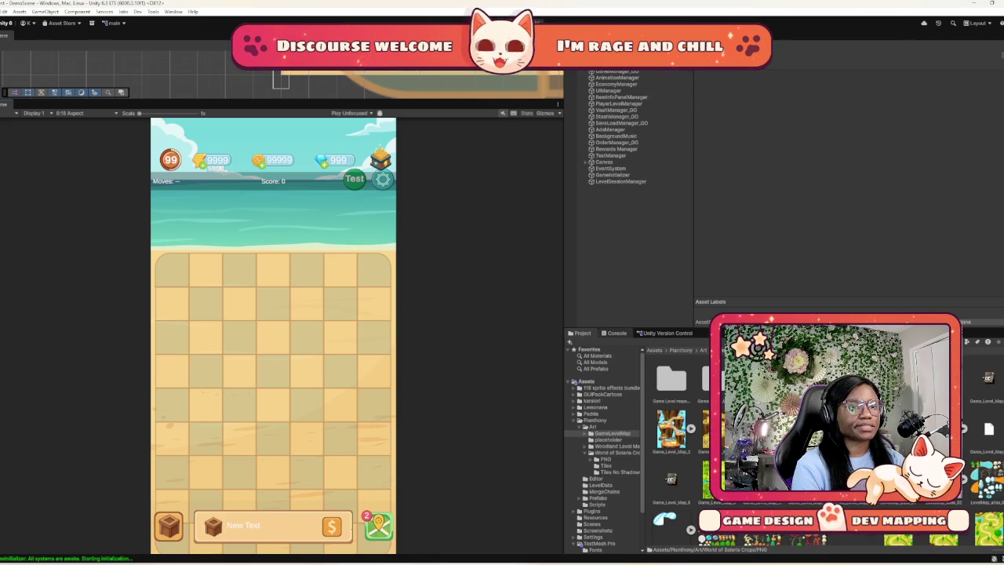
Load StartScene from the Assets > Scenes folder
{"action": "scroll", "coordinate": [604, 447], "scroll_direction": "down", "scroll_amount": 3}
{"action": "left_click", "coordinate": [593, 476]}
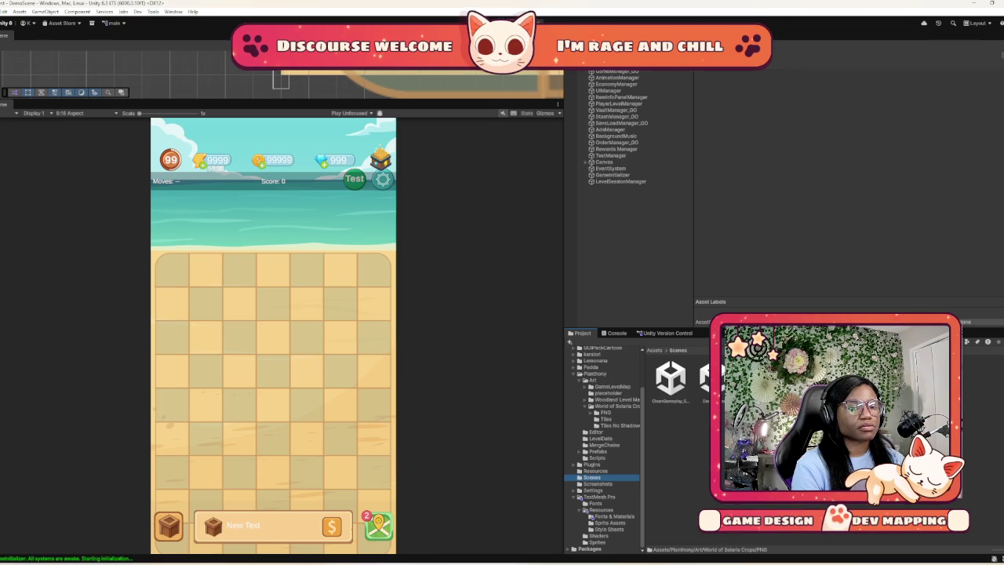
{"action": "left_click", "coordinate": [710, 380]}
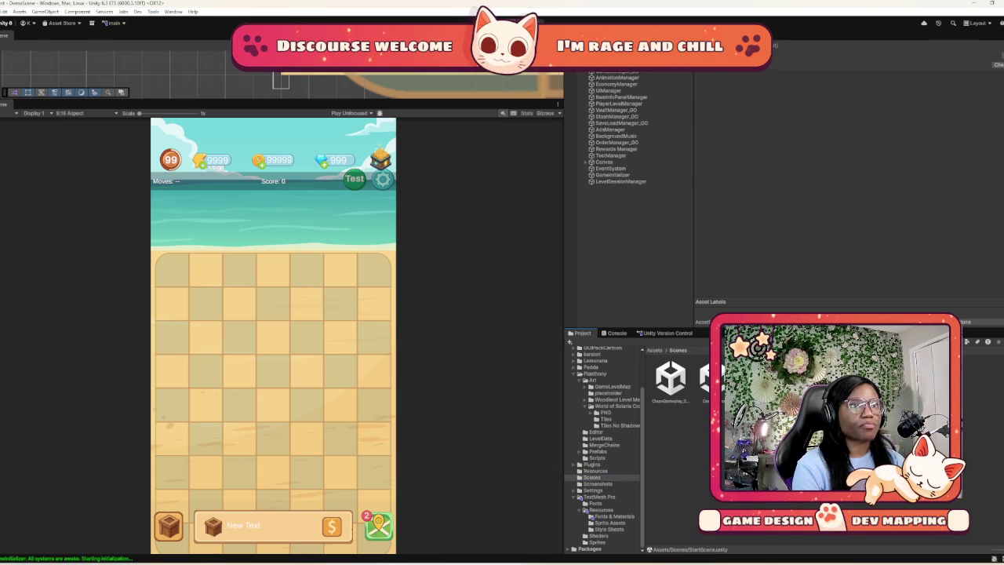
{"action": "double_click", "coordinate": [709, 380]}
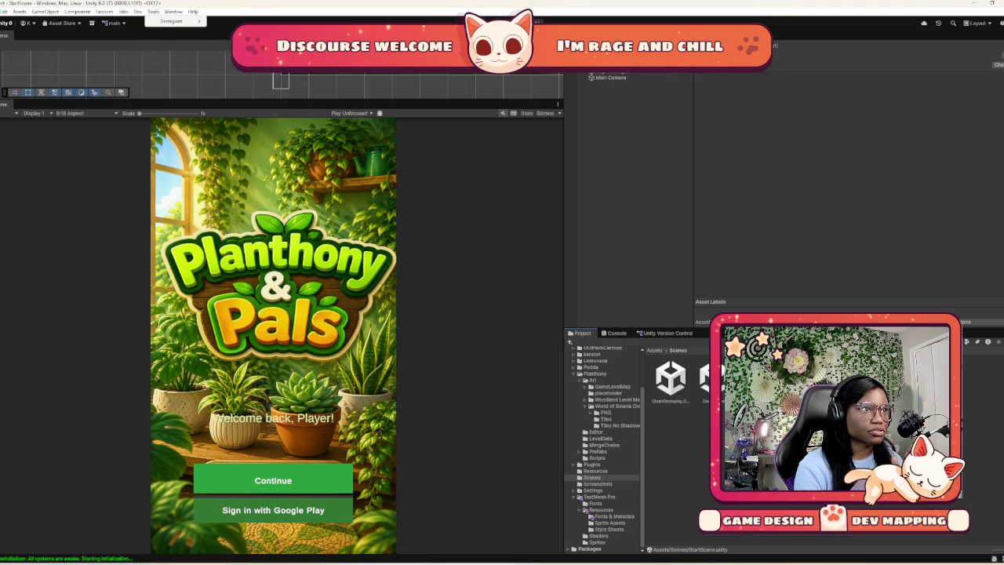
Clear saved player preferences, enter as guest, and open Island 1's Flowering Island level list
{"action": "left_click", "coordinate": [173, 11]}
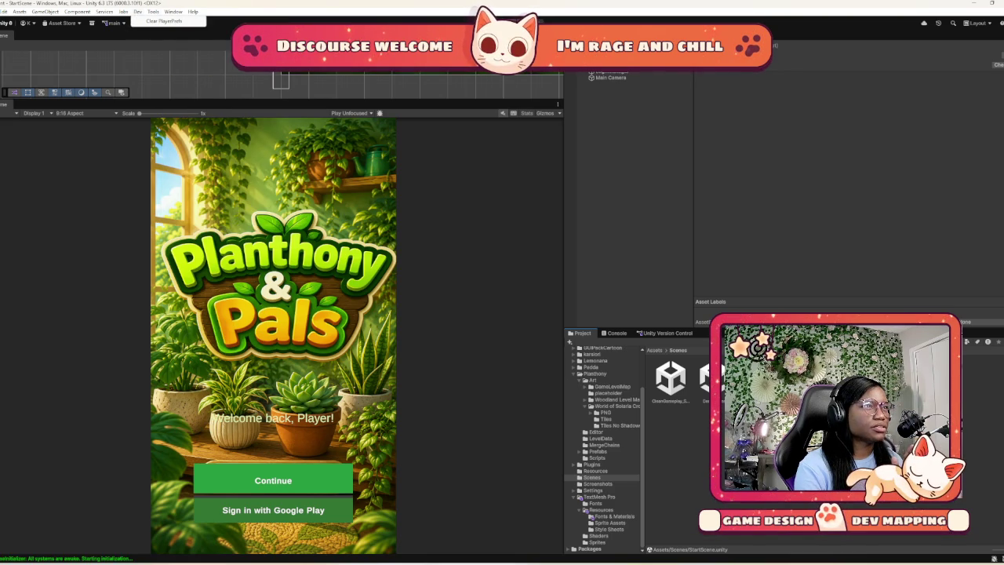
{"action": "left_click", "coordinate": [174, 21]}
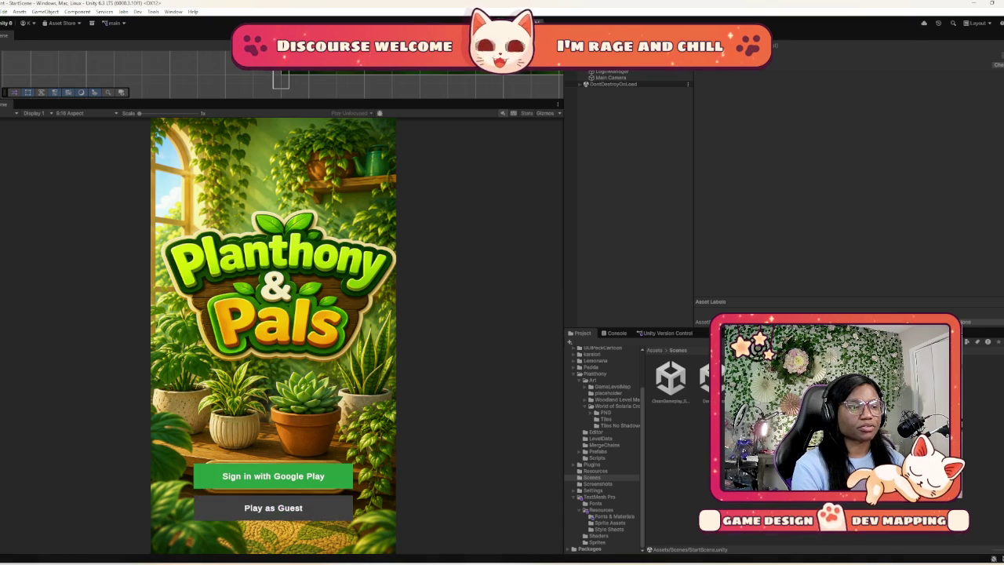
{"action": "left_click", "coordinate": [273, 508]}
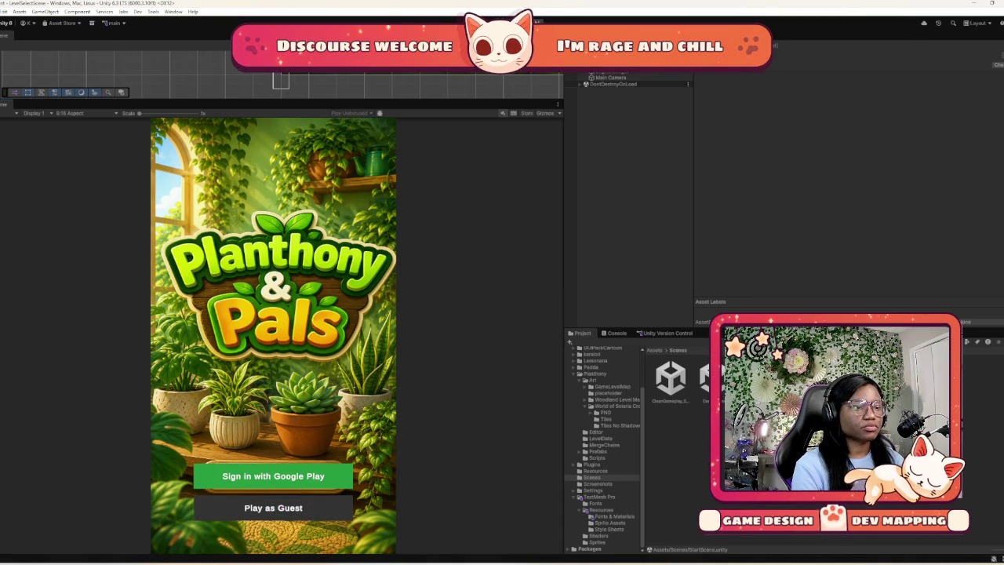
{"action": "left_click", "coordinate": [243, 171]}
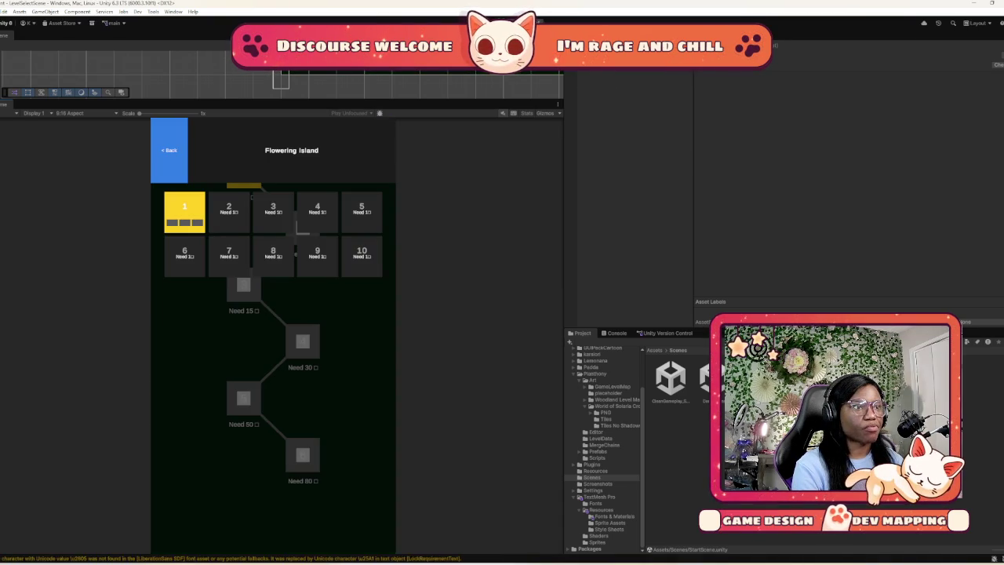
Start level 1 of Flowering Island and spawn eight seeds from the board generator
{"action": "left_click", "coordinate": [185, 210]}
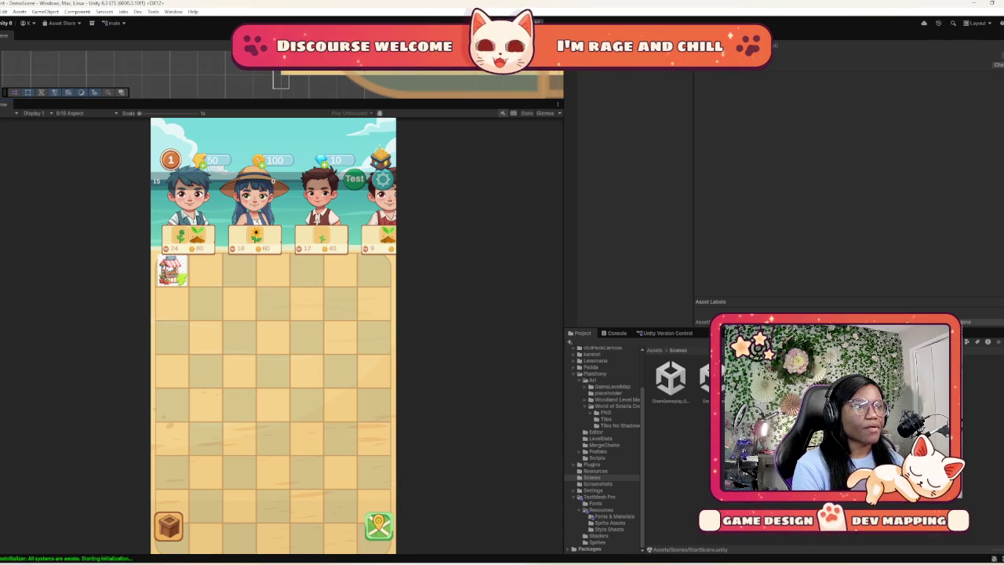
{"action": "left_click", "coordinate": [173, 271]}
{"action": "left_click", "coordinate": [173, 271]}
{"action": "left_click", "coordinate": [173, 270]}
{"action": "left_click", "coordinate": [173, 271]}
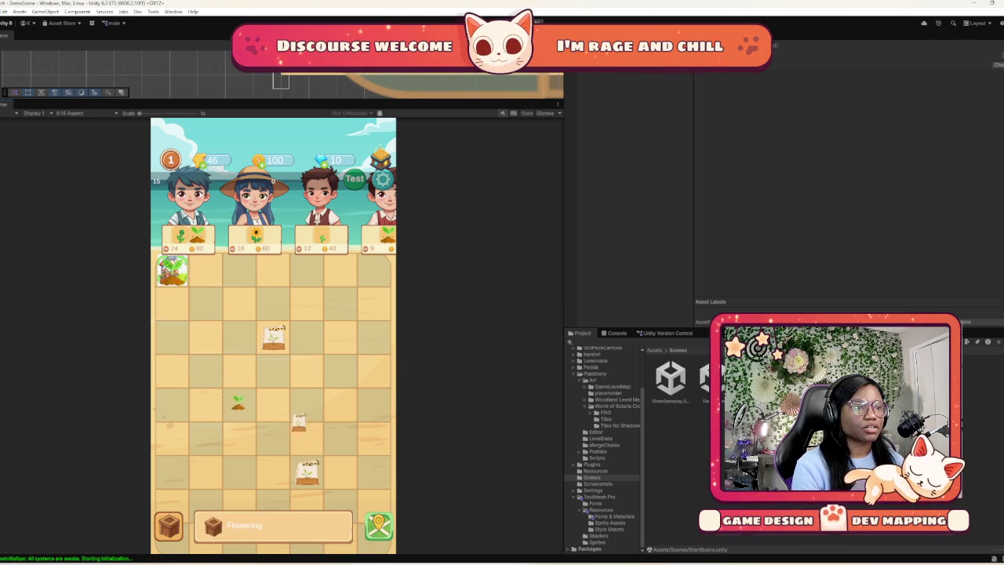
{"action": "left_click", "coordinate": [172, 270]}
{"action": "left_click", "coordinate": [172, 271]}
{"action": "left_click", "coordinate": [173, 271]}
{"action": "left_click", "coordinate": [172, 270]}
{"action": "left_click", "coordinate": [173, 271]}
{"action": "left_click", "coordinate": [172, 270]}
{"action": "left_click", "coordinate": [172, 270]}
{"action": "left_click", "coordinate": [173, 271]}
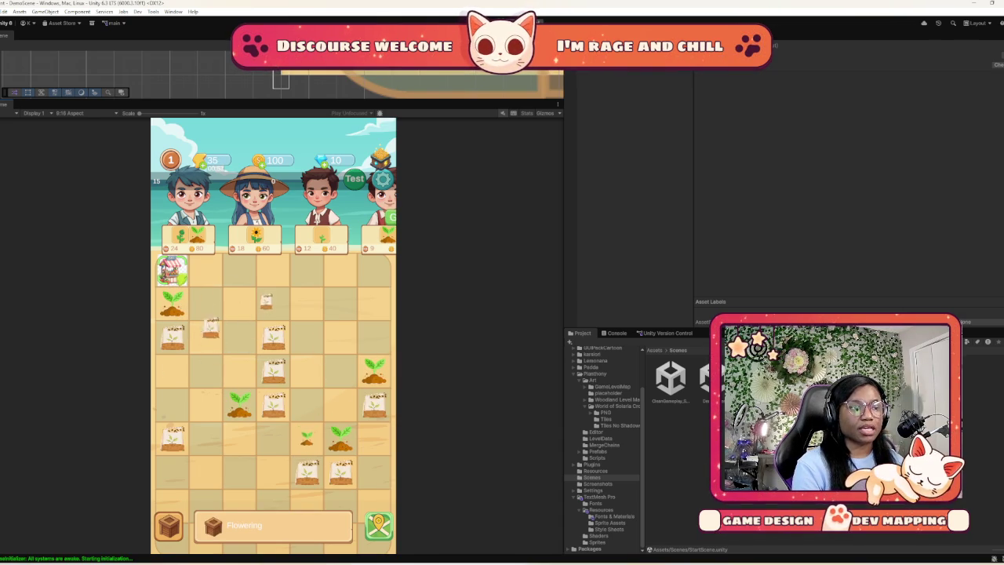
{"action": "left_click", "coordinate": [172, 271]}
{"action": "left_click", "coordinate": [173, 271]}
{"action": "left_click", "coordinate": [173, 270]}
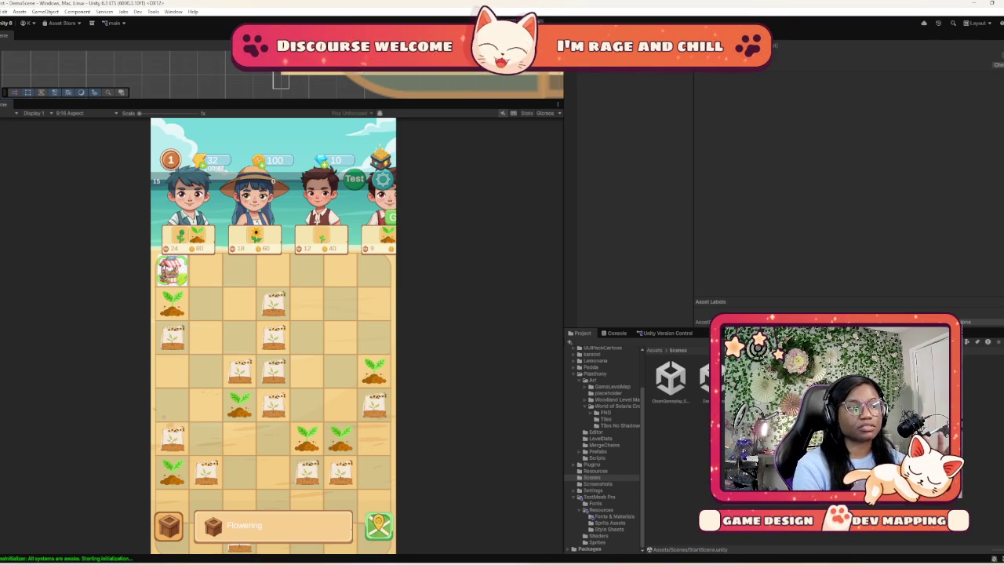
Merge matching seeds and seed bags into sprouts, then combine sprouts into a bigger sprout
{"action": "left_click", "coordinate": [274, 303]}
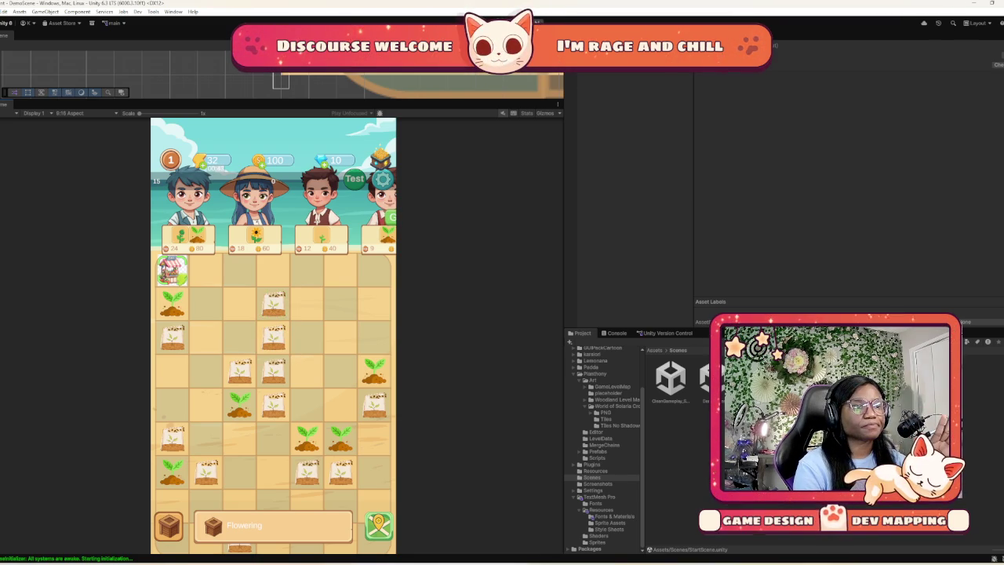
{"action": "left_click_drag", "start_coordinate": [274, 304], "coordinate": [273, 338]}
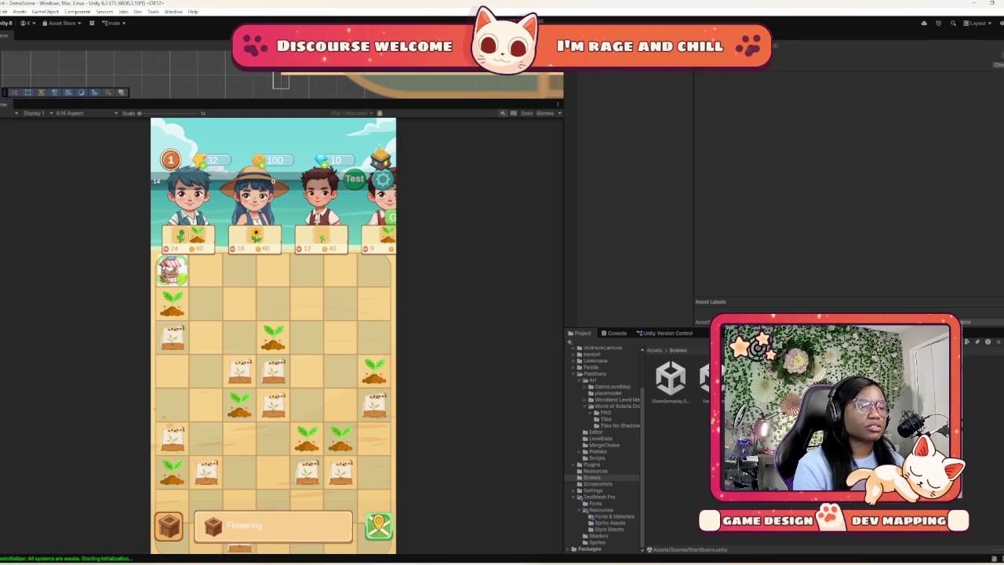
{"action": "left_click_drag", "start_coordinate": [173, 437], "coordinate": [206, 371]}
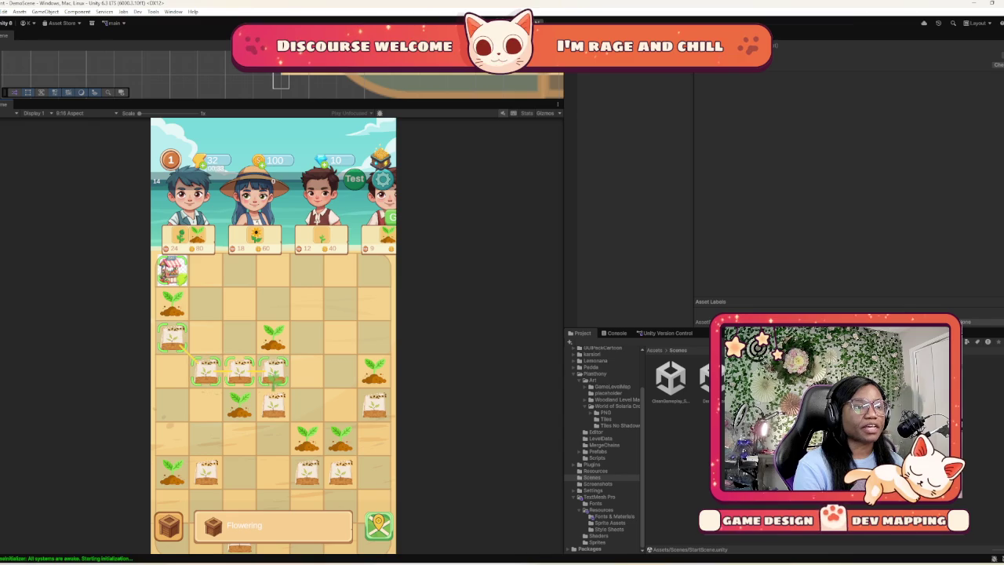
{"action": "left_click", "coordinate": [274, 370]}
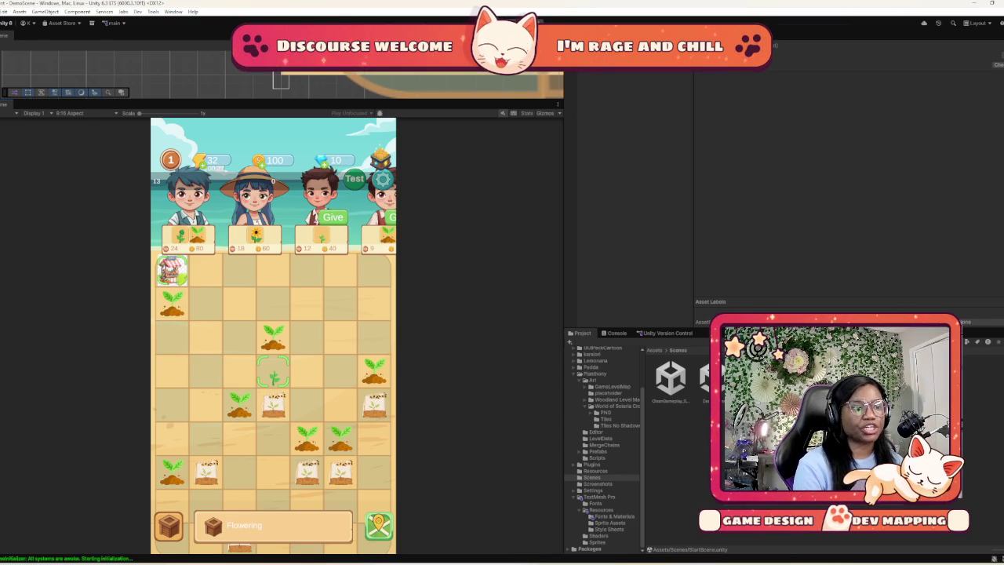
{"action": "left_click_drag", "start_coordinate": [274, 370], "coordinate": [240, 404]}
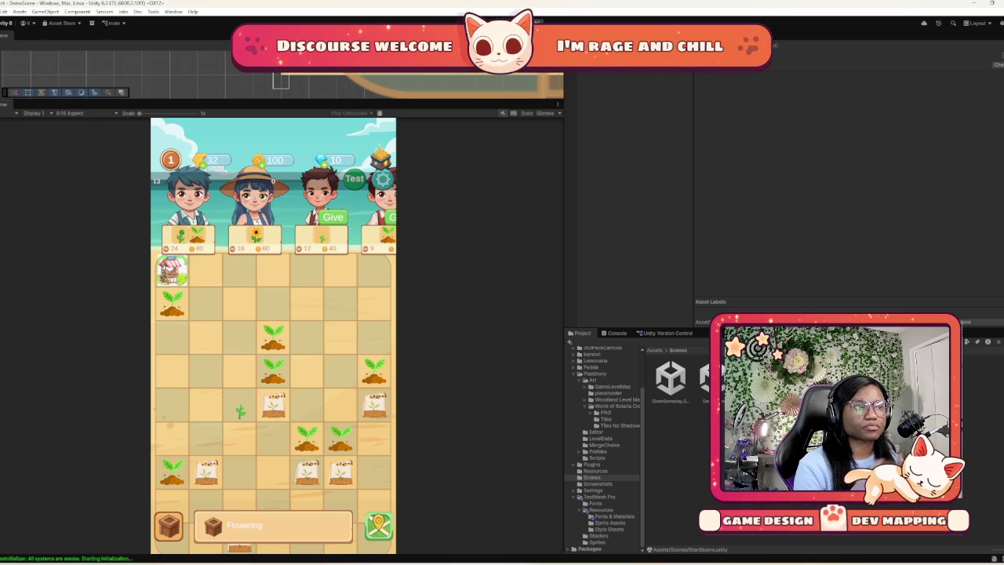
{"action": "left_click_drag", "start_coordinate": [274, 337], "coordinate": [274, 370]}
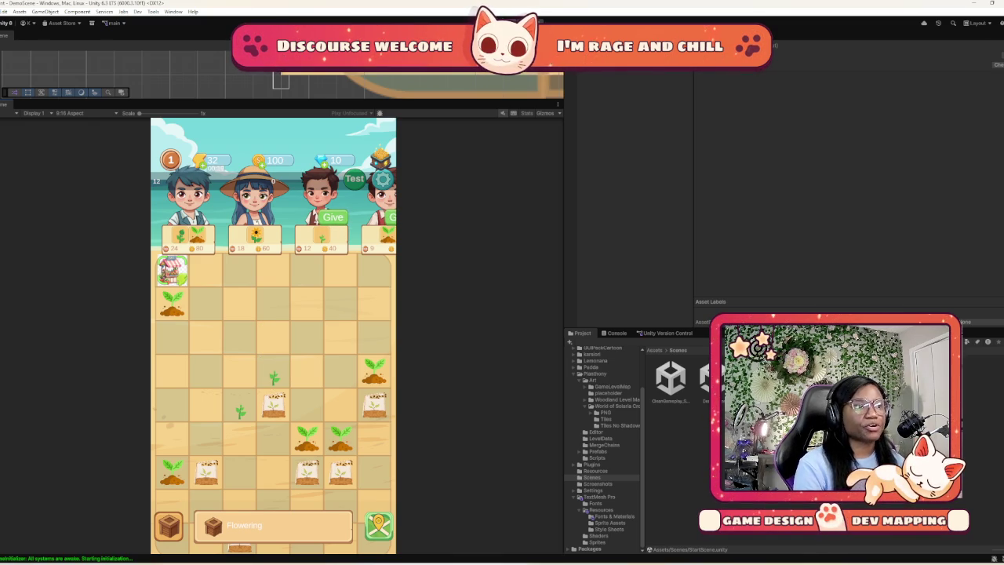
Spawn more seeds, merge seed bags and soil sprouts, then deliver the sunflower and sprout orders
{"action": "left_click", "coordinate": [172, 271]}
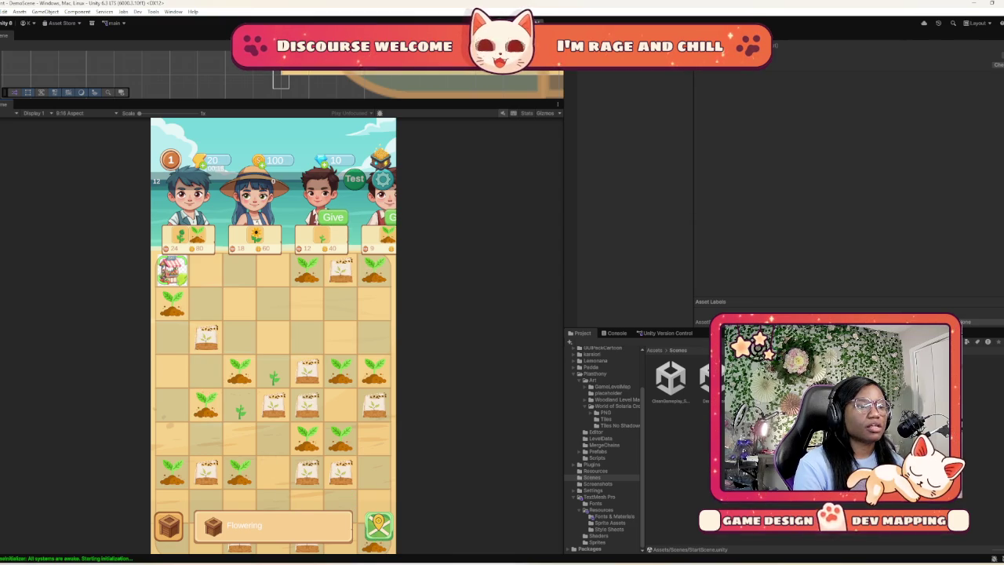
{"action": "left_click_drag", "start_coordinate": [306, 471], "coordinate": [239, 439]}
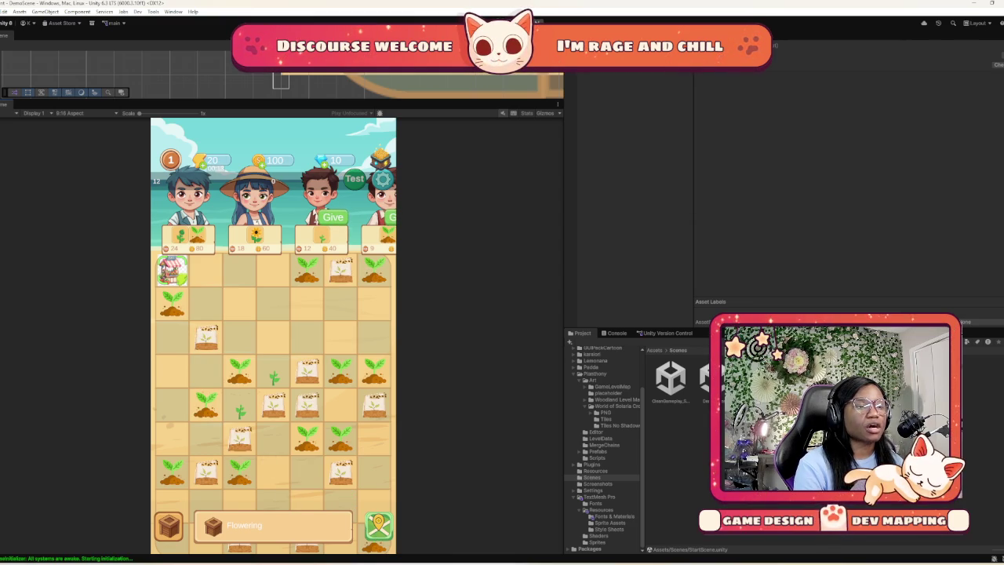
{"action": "left_click_drag", "start_coordinate": [307, 369], "coordinate": [306, 404]}
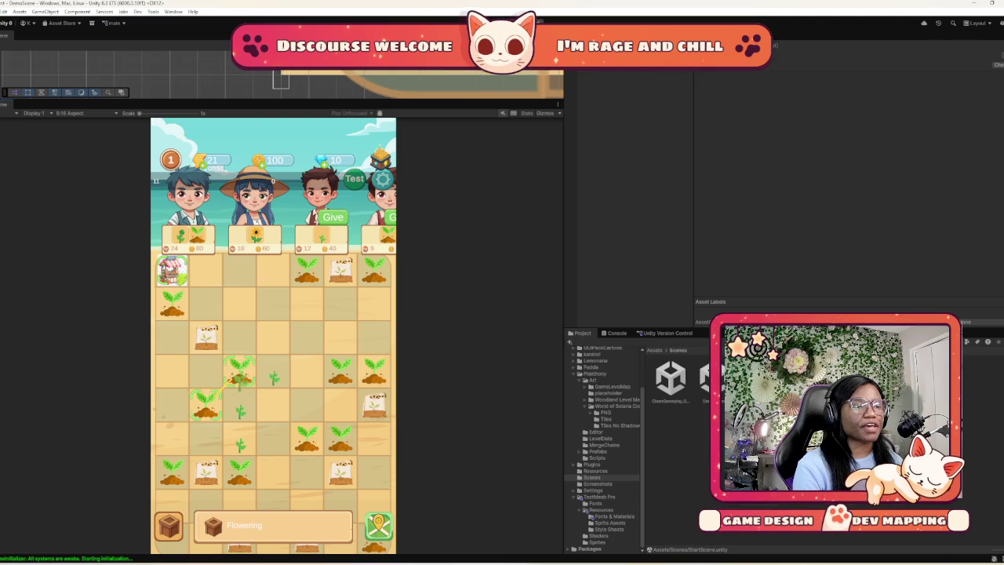
{"action": "mouse_move", "coordinate": [206, 404]}
{"action": "left_mouse_down"}
{"action": "mouse_move", "coordinate": [239, 373]}
{"action": "mouse_move", "coordinate": [240, 441]}
{"action": "left_mouse_up"}
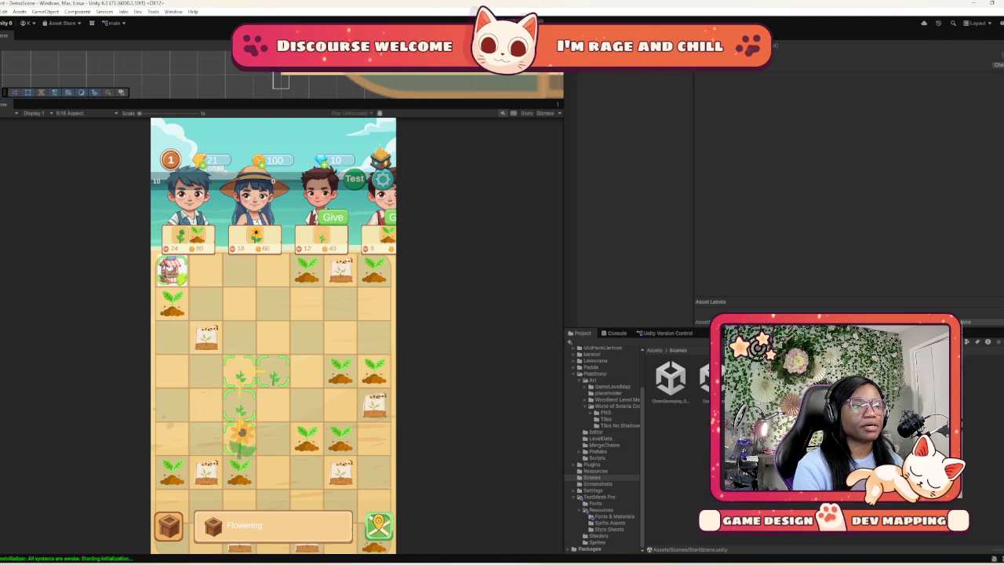
{"action": "left_click", "coordinate": [266, 216]}
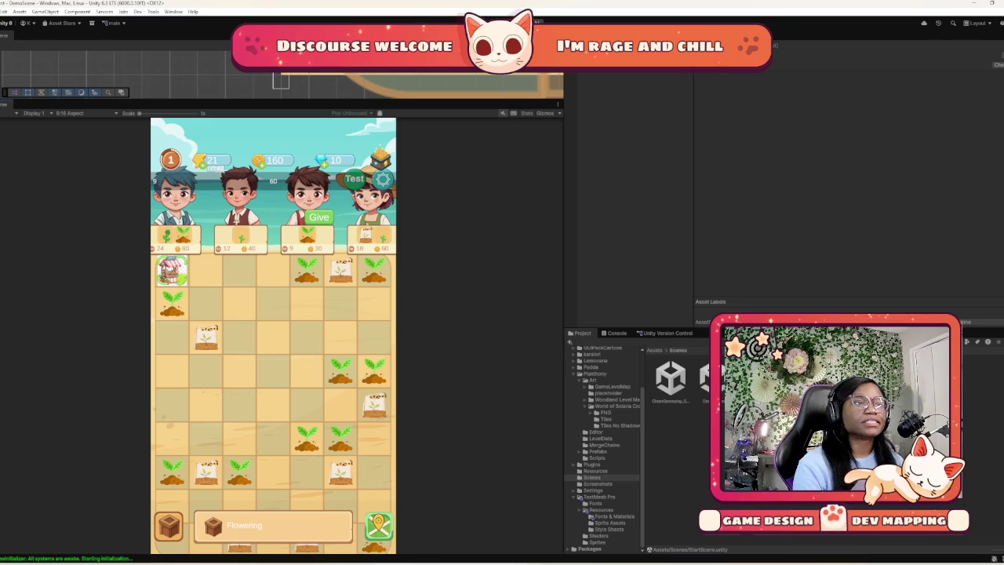
{"action": "left_click", "coordinate": [318, 216]}
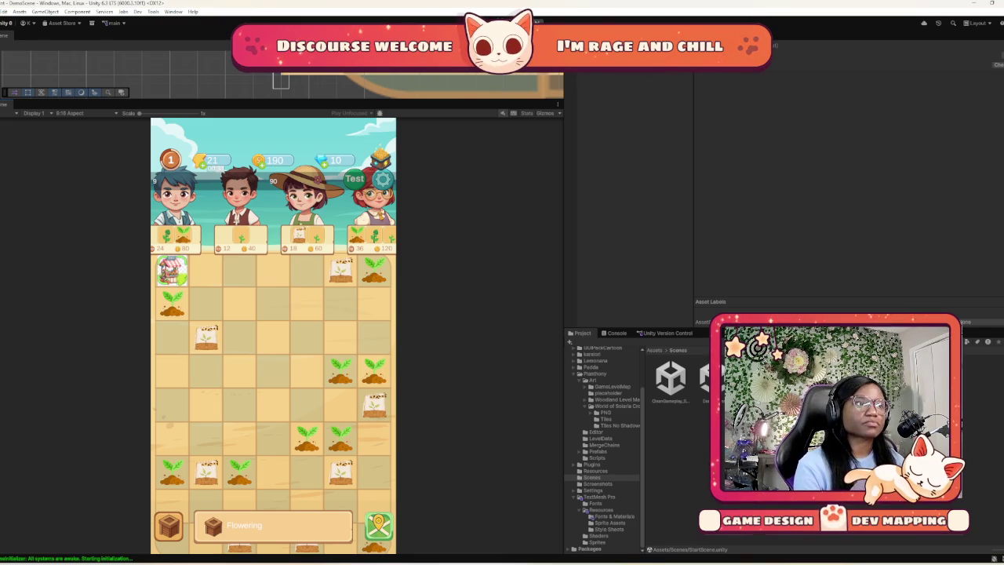
Stop the running game and bring the Canva mind map window back in front
{"action": "key", "text": "ctrl+p"}
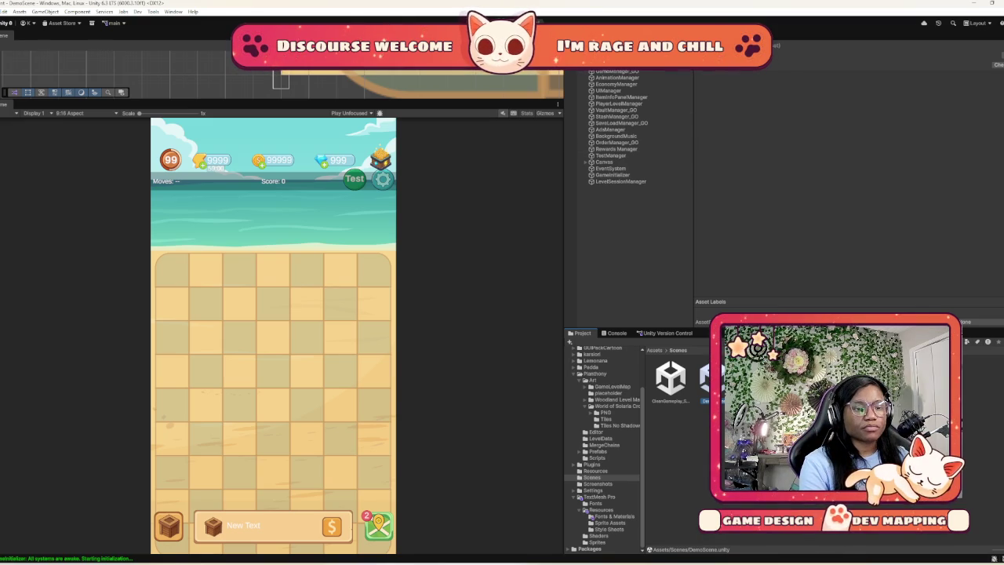
{"action": "key", "text": "alt+Tab"}
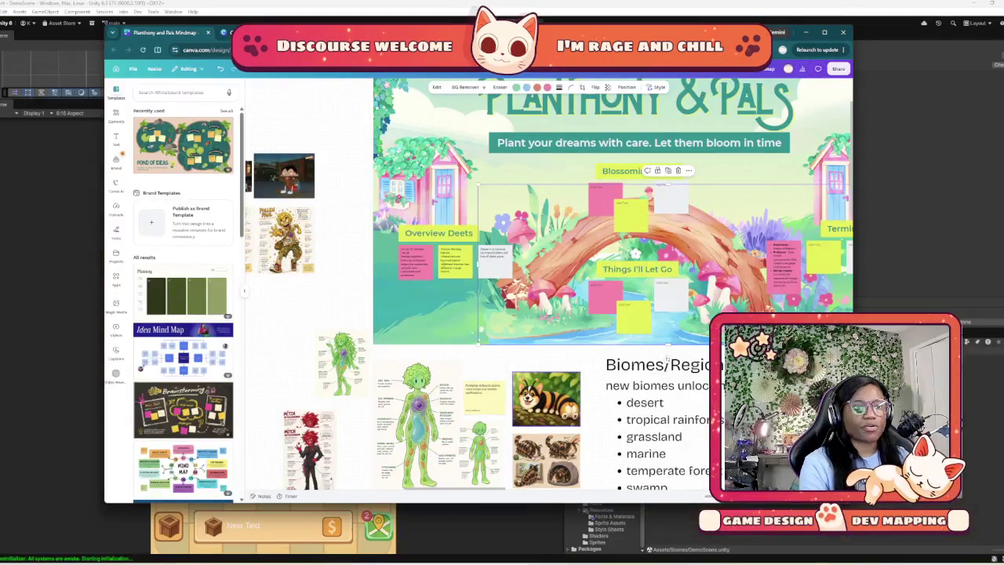
{"action": "left_click", "coordinate": [666, 358]}
{"action": "scroll", "coordinate": [666, 358], "scroll_direction": "down", "scroll_amount": 5}
{"action": "scroll", "coordinate": [535, 333], "scroll_direction": "right", "scroll_amount": 3}
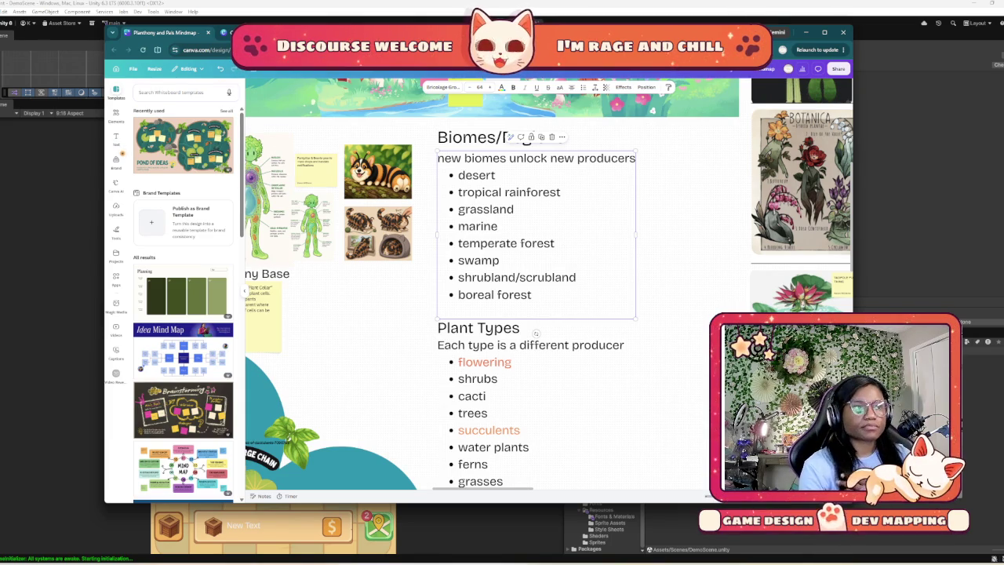
{"action": "scroll", "coordinate": [536, 332], "scroll_direction": "down", "scroll_amount": 5}
{"action": "scroll", "coordinate": [549, 377], "scroll_direction": "down", "scroll_amount": 1}
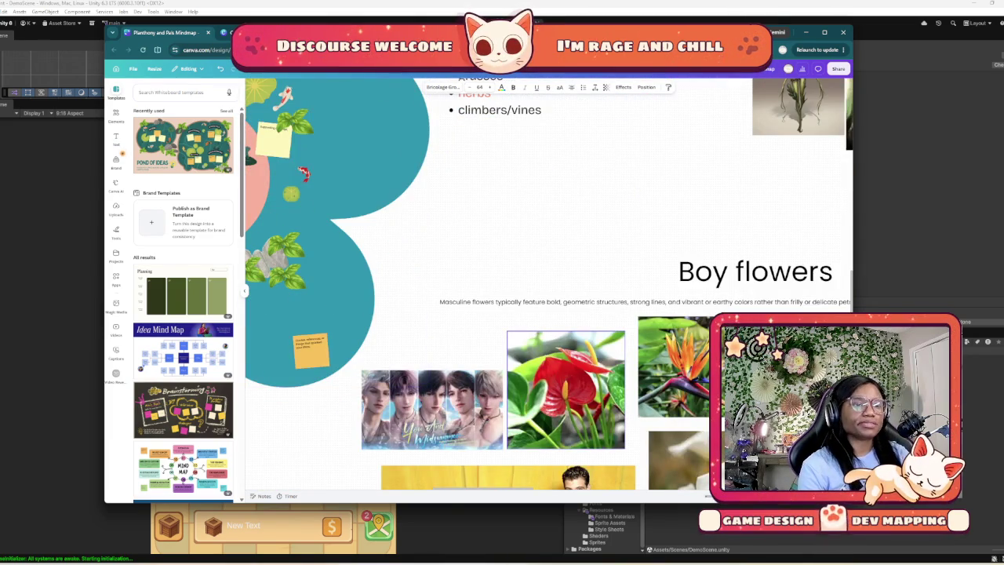
{"action": "scroll", "coordinate": [555, 330], "scroll_direction": "down", "scroll_amount": 8}
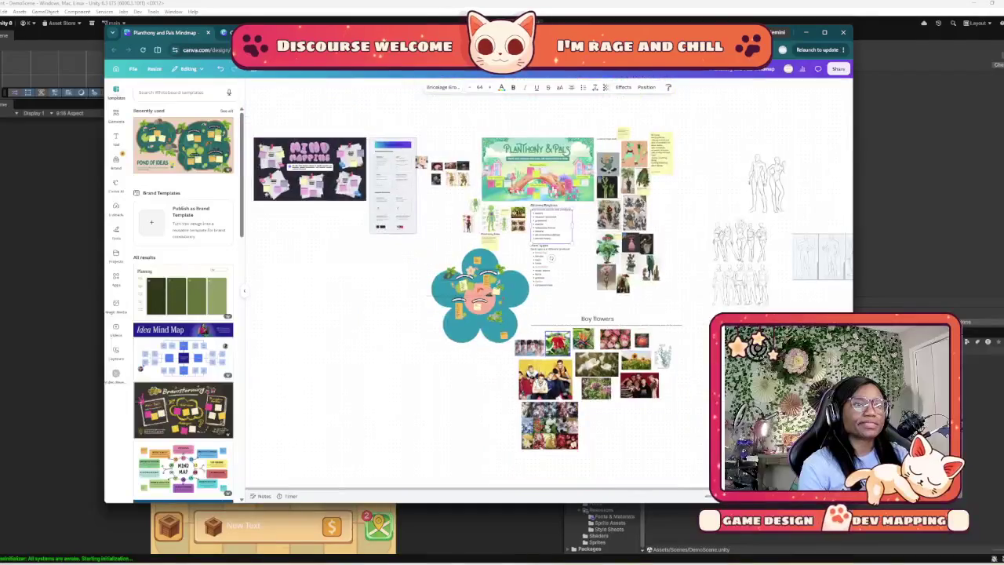
{"action": "scroll", "coordinate": [549, 314], "scroll_direction": "right", "scroll_amount": 5}
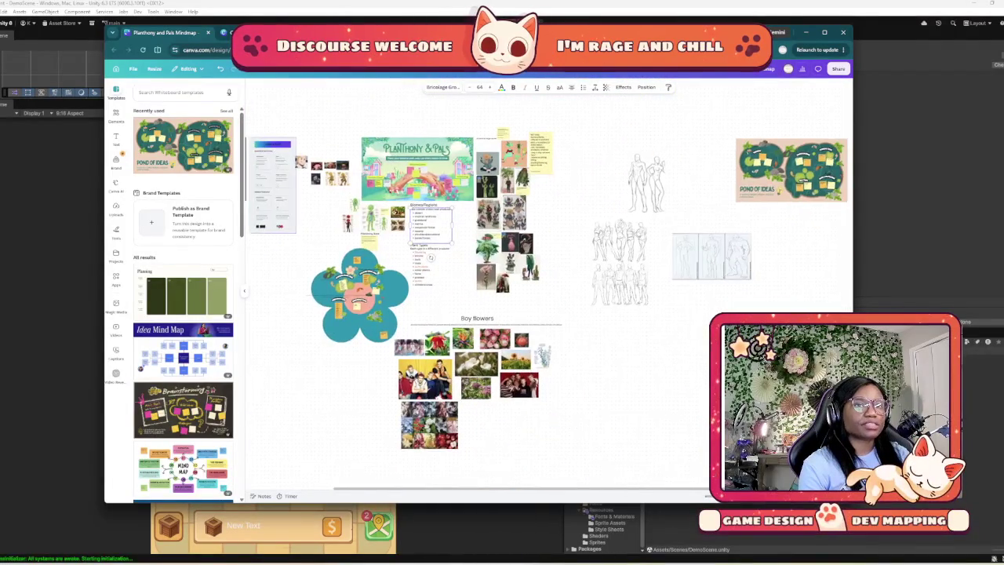
{"action": "scroll", "coordinate": [549, 313], "scroll_direction": "left", "scroll_amount": 3}
{"action": "scroll", "coordinate": [487, 259], "scroll_direction": "up", "scroll_amount": 5}
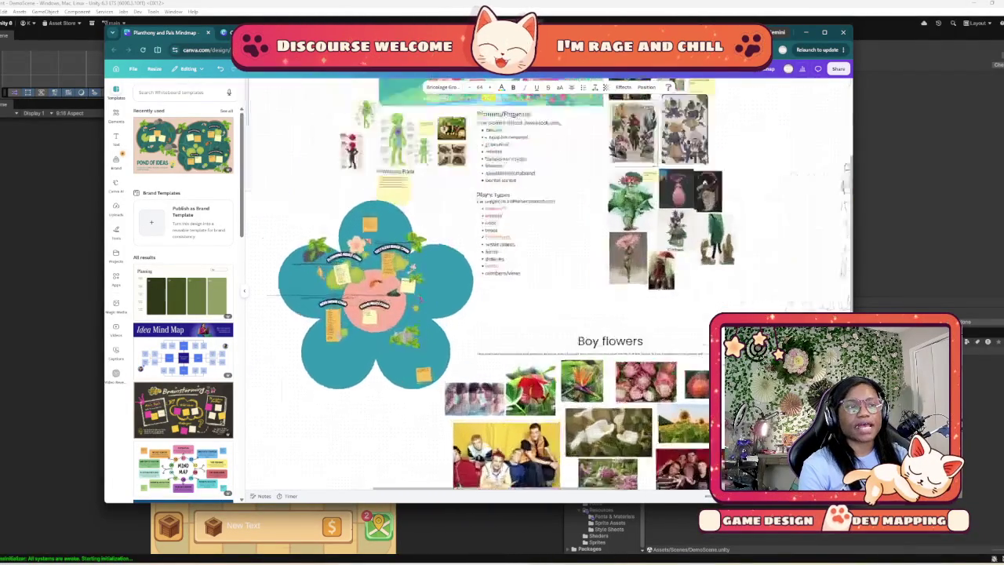
{"action": "scroll", "coordinate": [549, 283], "scroll_direction": "down", "scroll_amount": 5}
{"action": "scroll", "coordinate": [549, 283], "scroll_direction": "up", "scroll_amount": 5}
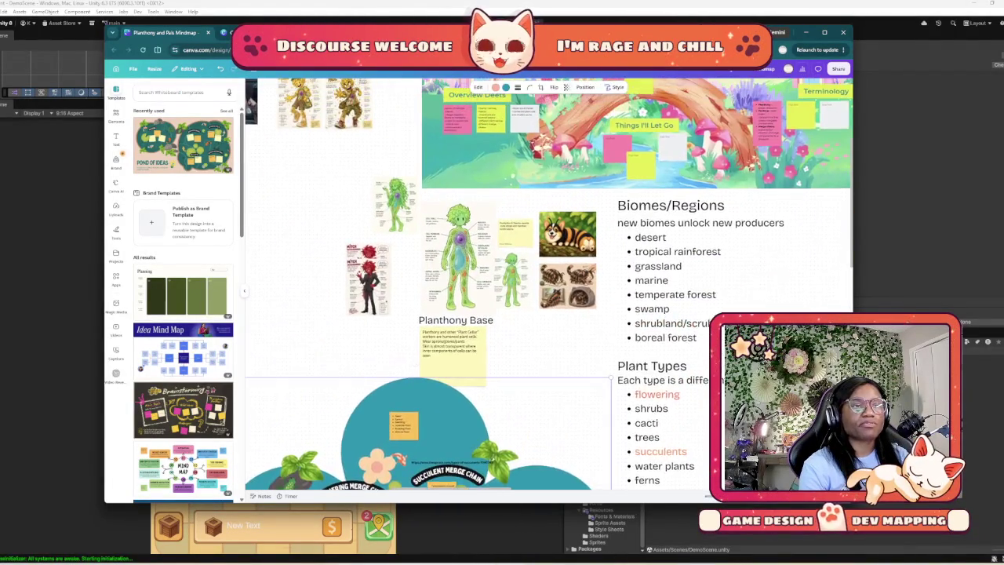
Enlarge the WITCH character sheet together with its header and move it down and left
{"action": "left_click", "coordinate": [404, 321]}
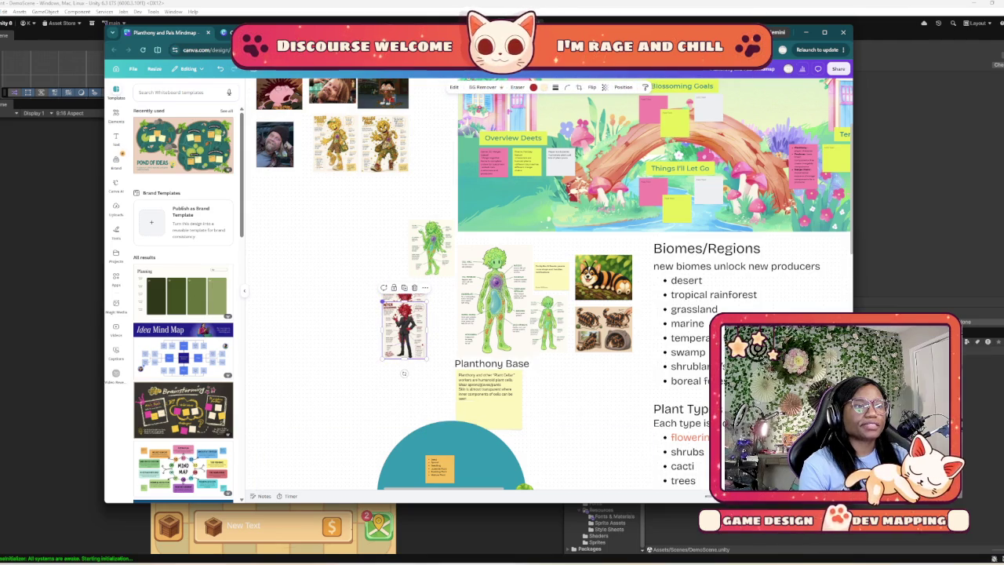
{"action": "left_click", "coordinate": [404, 296], "text": "shift"}
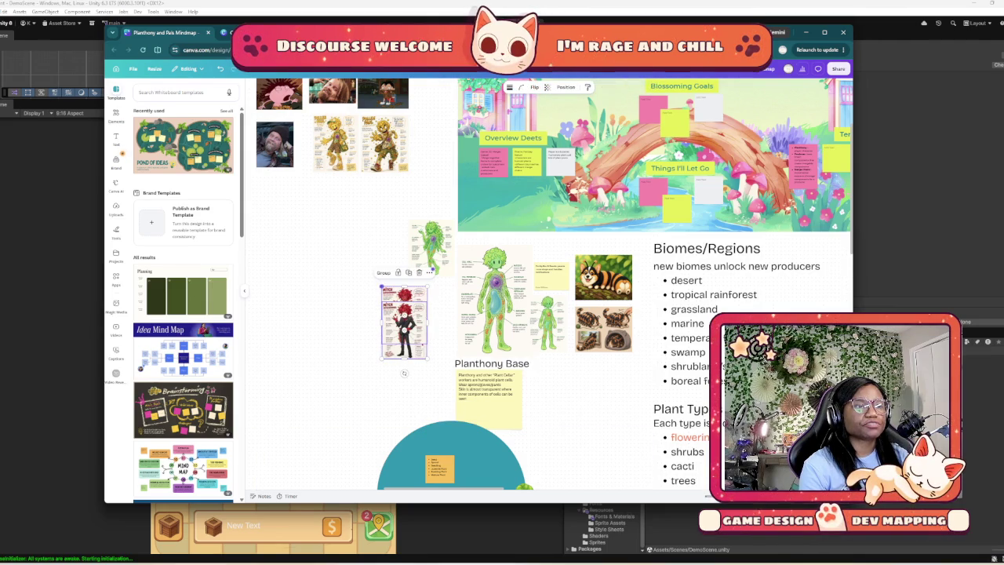
{"action": "left_click_drag", "start_coordinate": [381, 286], "coordinate": [305, 164]}
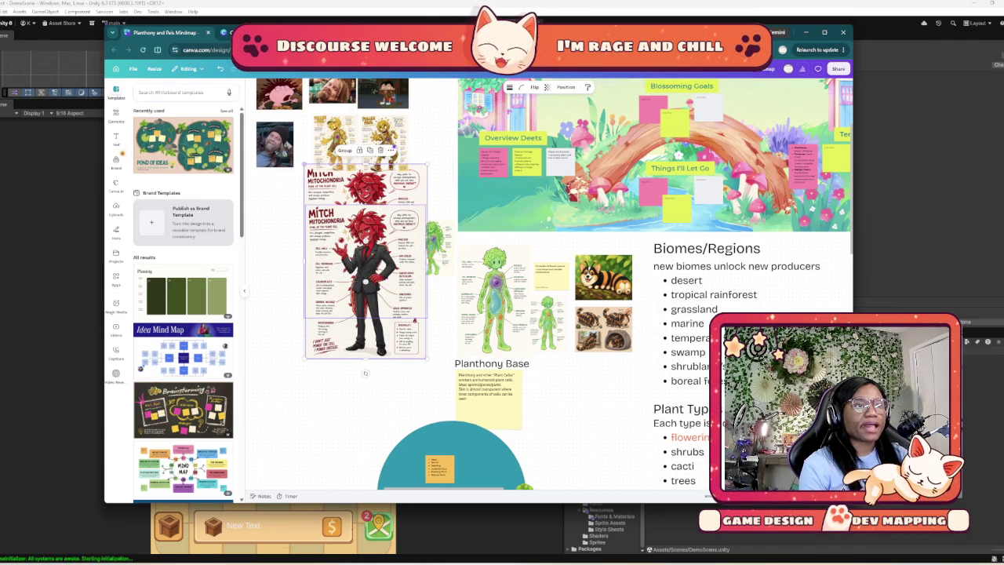
{"action": "mouse_move", "coordinate": [353, 259]}
{"action": "left_mouse_down"}
{"action": "mouse_move", "coordinate": [353, 284]}
{"action": "mouse_move", "coordinate": [340, 314]}
{"action": "mouse_move", "coordinate": [328, 315]}
{"action": "left_mouse_up"}
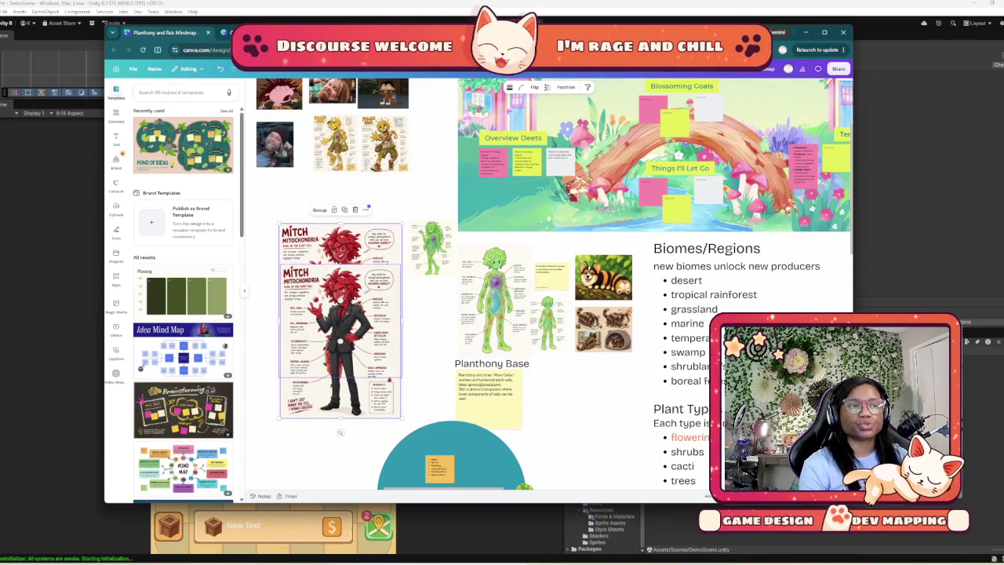
Review the Biomes/Regions and Plant Types lists, then minimize the browser window
{"action": "left_click", "coordinate": [339, 432]}
{"action": "scroll", "coordinate": [340, 433], "scroll_direction": "up", "scroll_amount": 3}
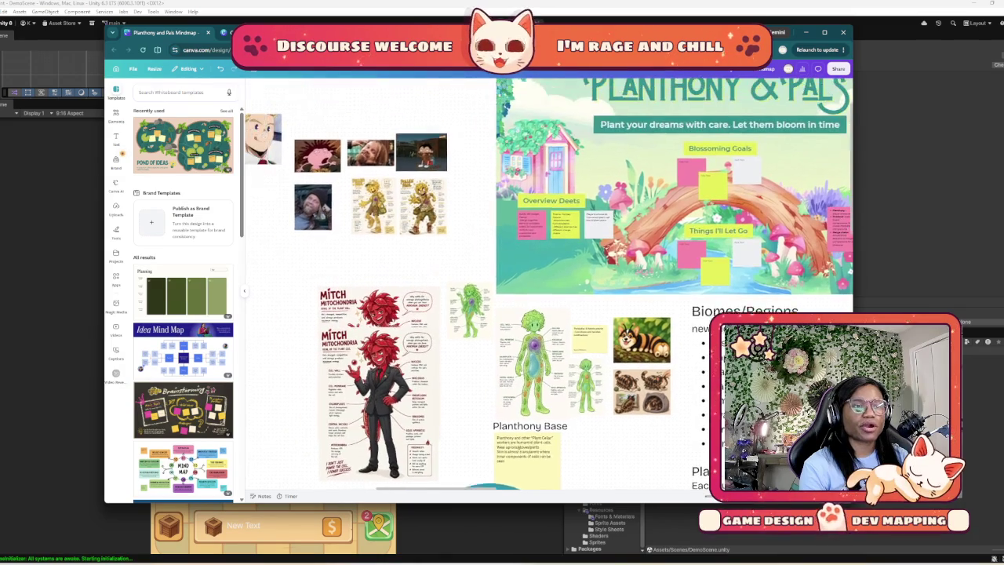
{"action": "scroll", "coordinate": [493, 426], "scroll_direction": "right", "scroll_amount": 3}
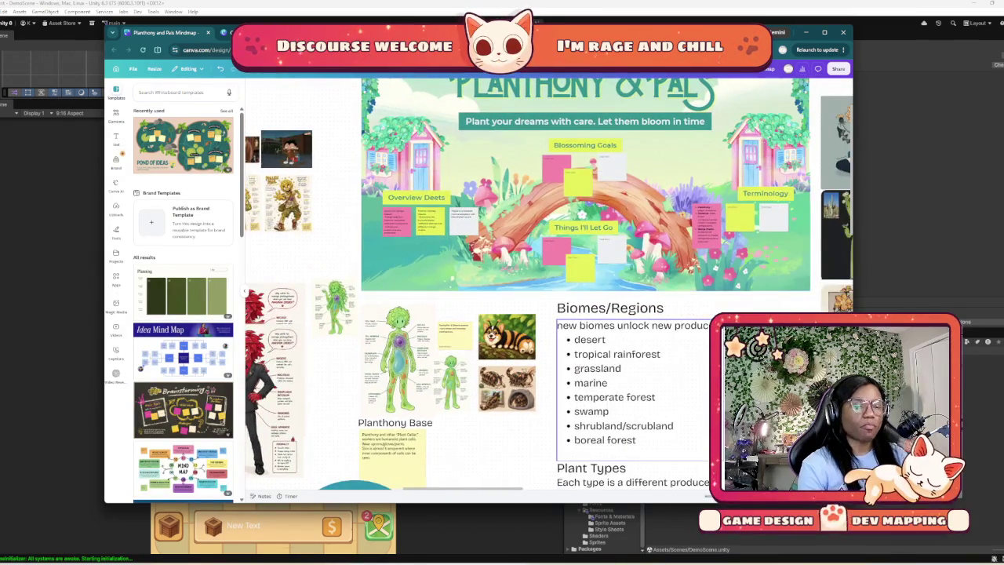
{"action": "scroll", "coordinate": [493, 426], "scroll_direction": "down", "scroll_amount": 2}
{"action": "left_click", "coordinate": [491, 338]}
{"action": "scroll", "coordinate": [549, 284], "scroll_direction": "right", "scroll_amount": 3}
{"action": "scroll", "coordinate": [549, 283], "scroll_direction": "down", "scroll_amount": 2}
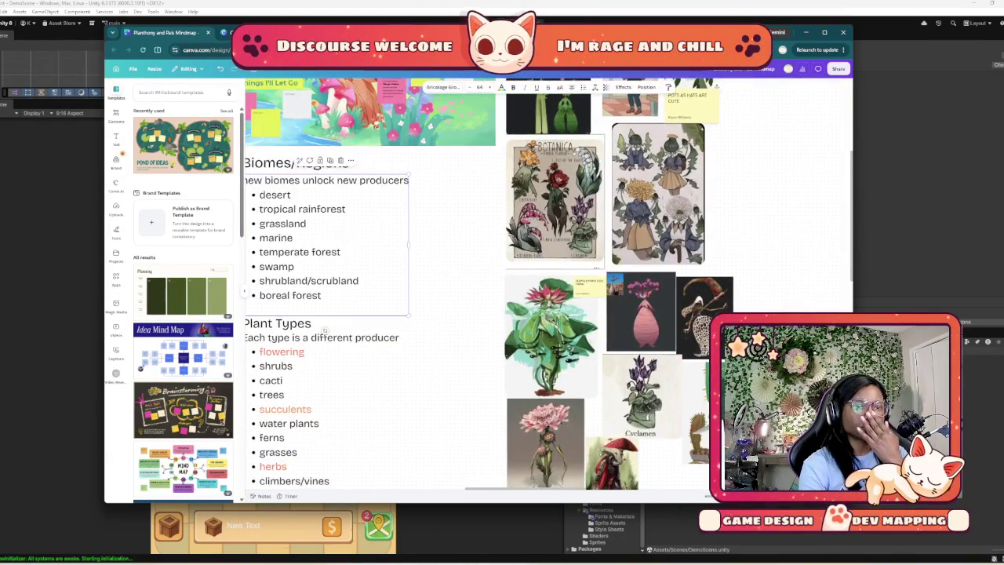
{"action": "scroll", "coordinate": [549, 284], "scroll_direction": "down", "scroll_amount": 2}
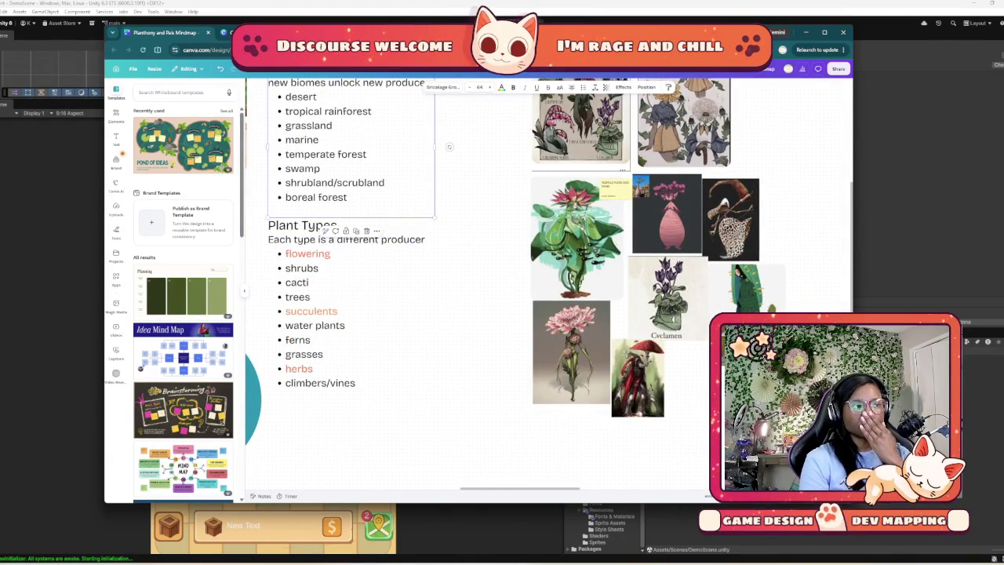
{"action": "left_click", "coordinate": [805, 33]}
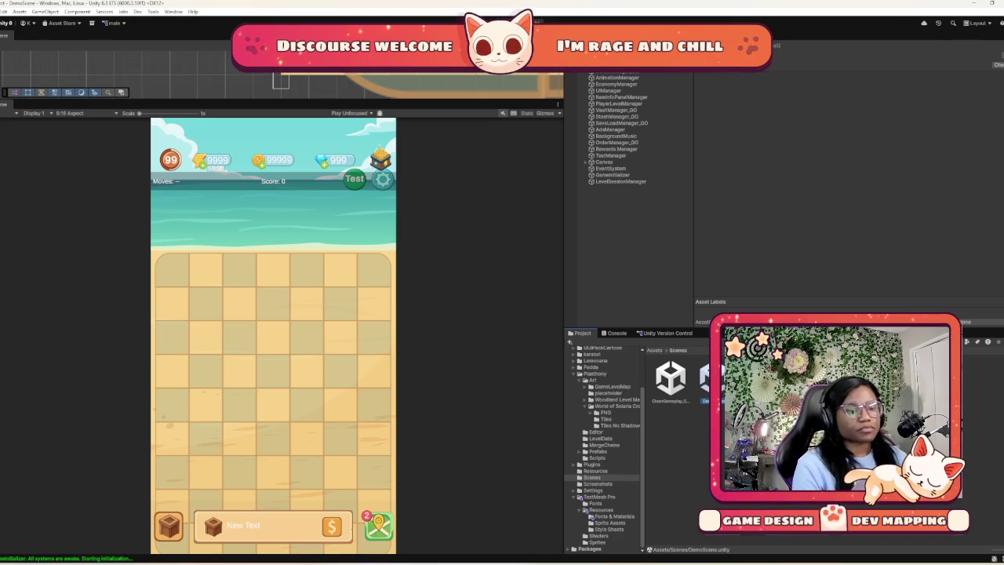
{"action": "scroll", "coordinate": [604, 447], "scroll_direction": "up", "scroll_amount": 3}
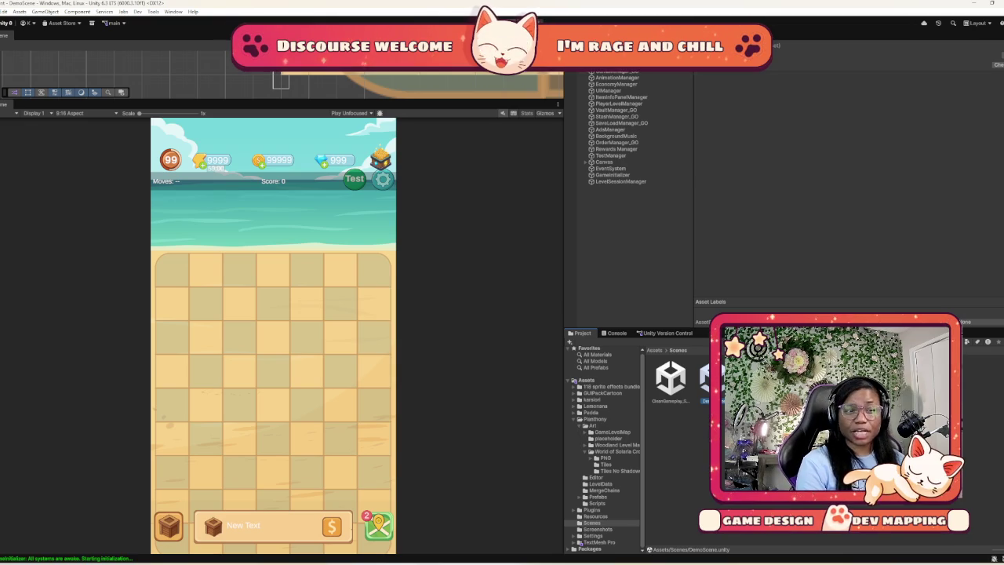
List the GameLevelMap folder's level map assets, then open File Explorer with Win+E
{"action": "left_click", "coordinate": [612, 431]}
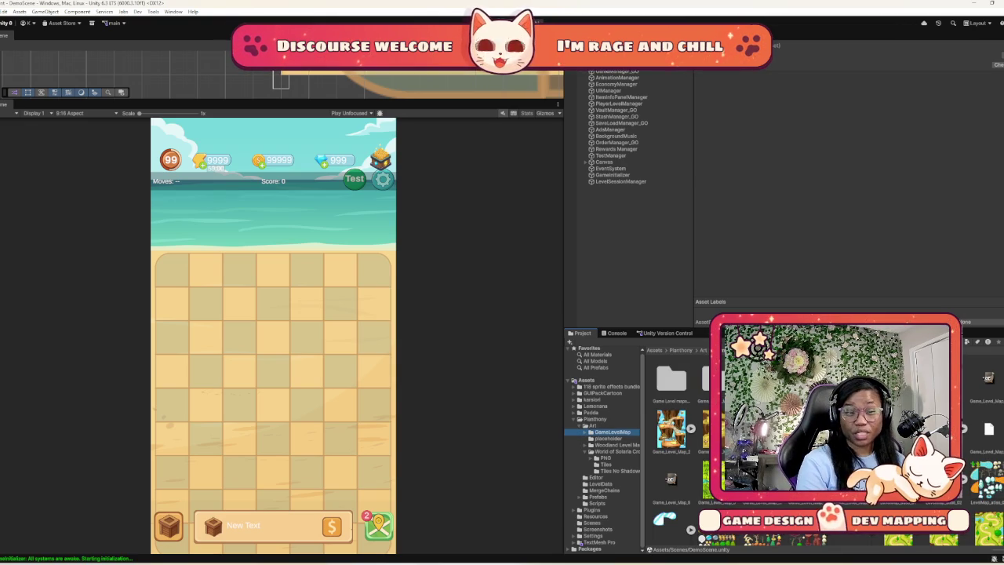
{"action": "scroll", "coordinate": [675, 439], "scroll_direction": "down", "scroll_amount": 1}
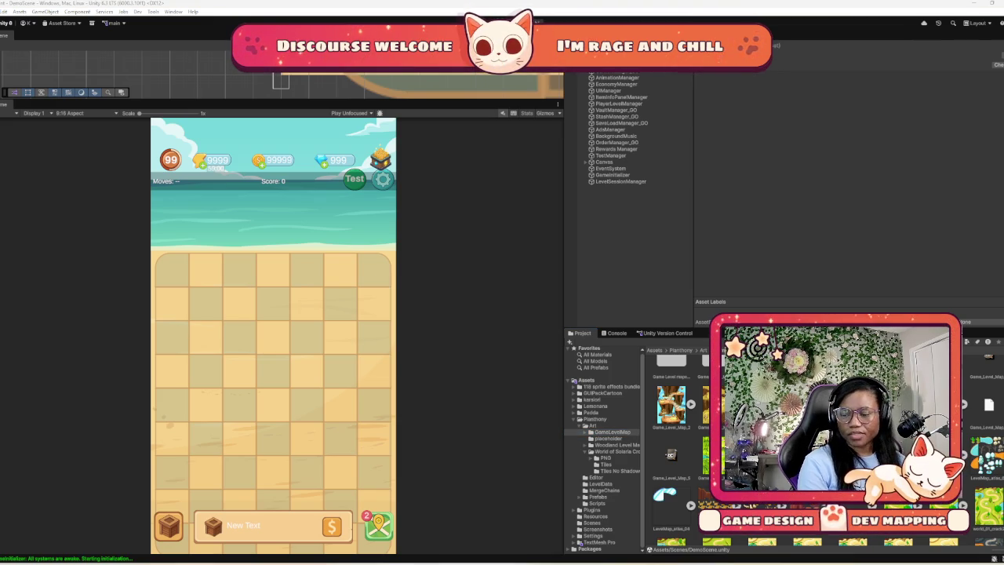
{"action": "key", "text": "super+e"}
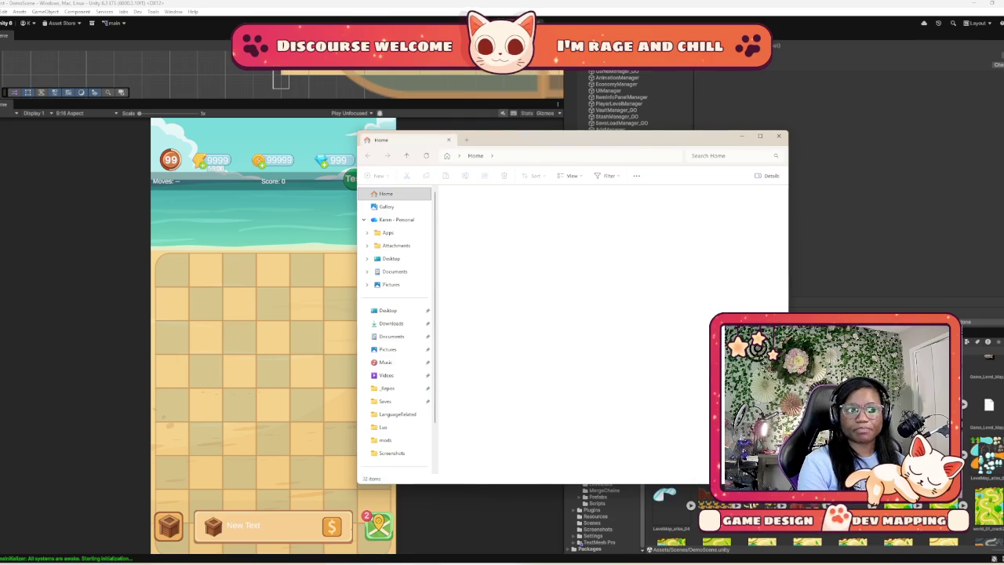
Move the File Explorer window to the other monitor with Win+Shift+Right
{"action": "key", "text": "super+shift+Right"}
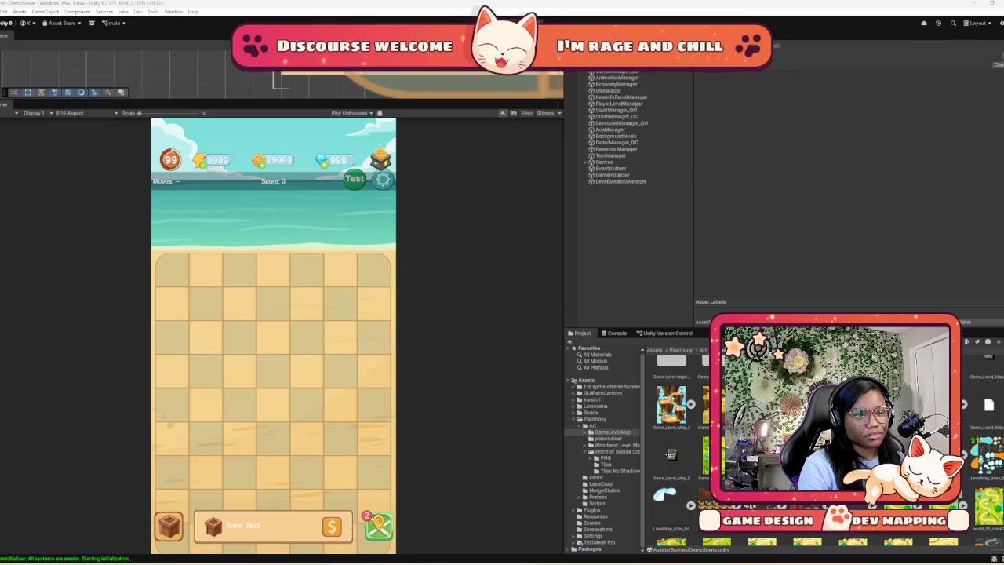
Browse World of Solaria Crops > PNG > No Shadows, peek into Animated No Shadows, and return
{"action": "left_click", "coordinate": [616, 451]}
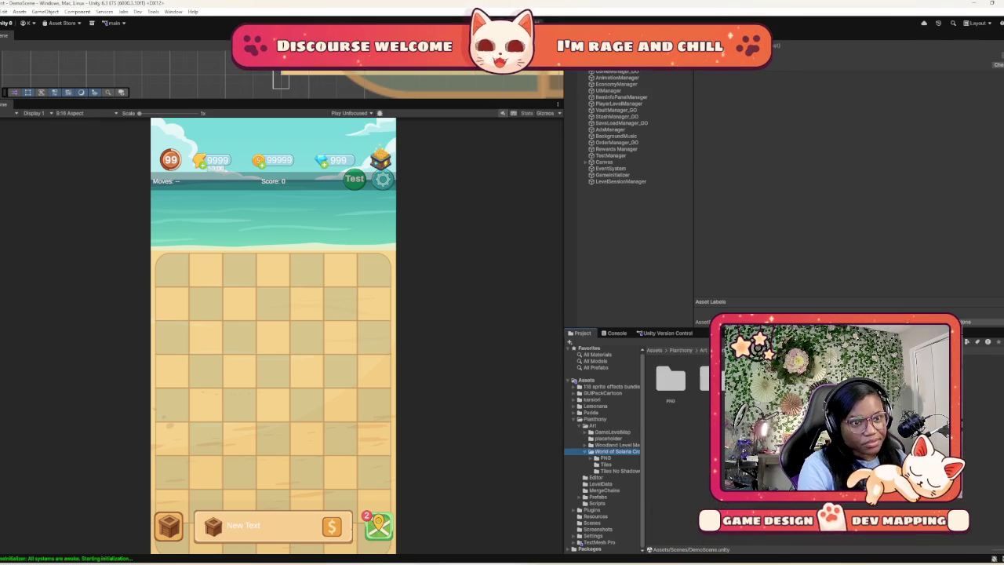
{"action": "left_click", "coordinate": [604, 457]}
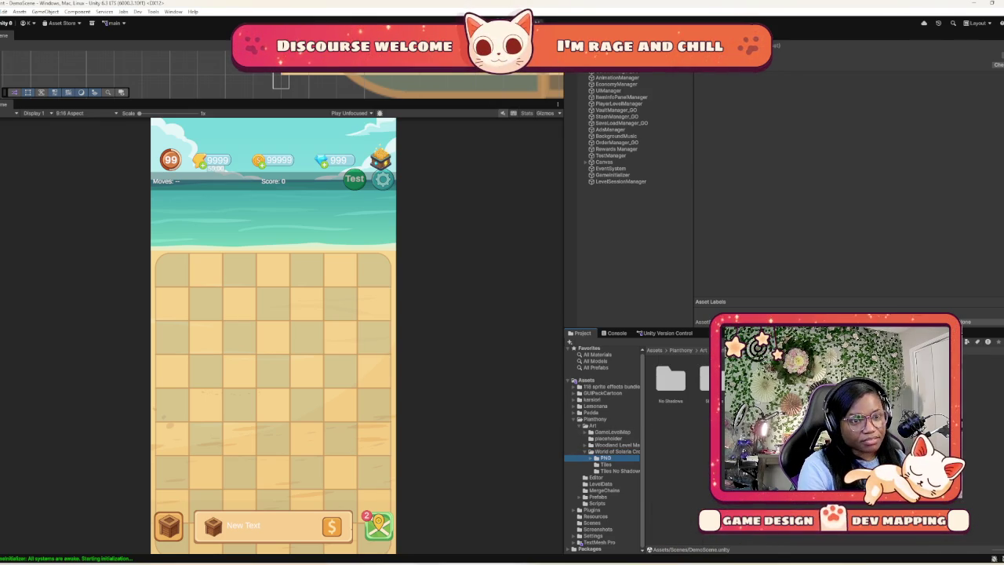
{"action": "double_click", "coordinate": [671, 380]}
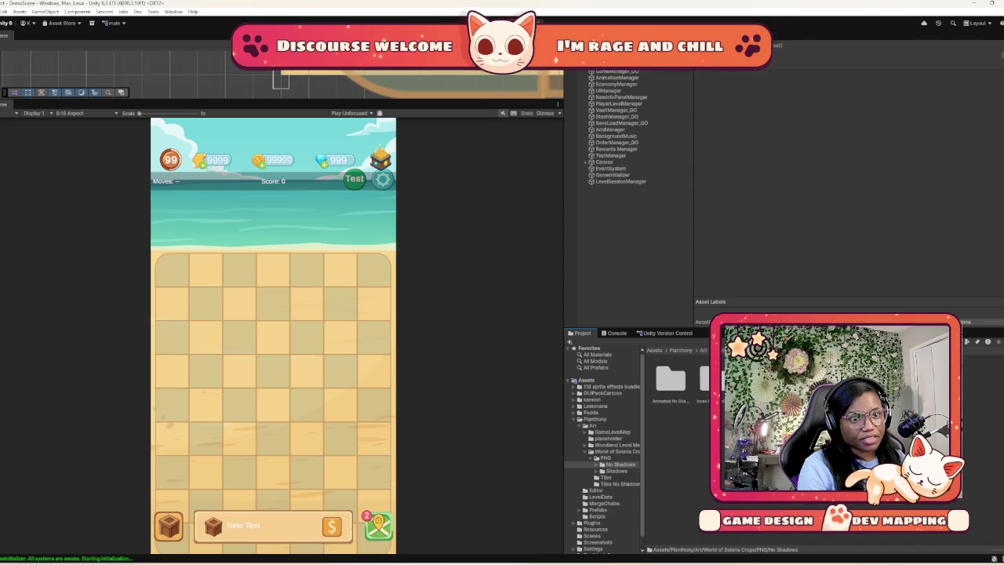
{"action": "double_click", "coordinate": [671, 380]}
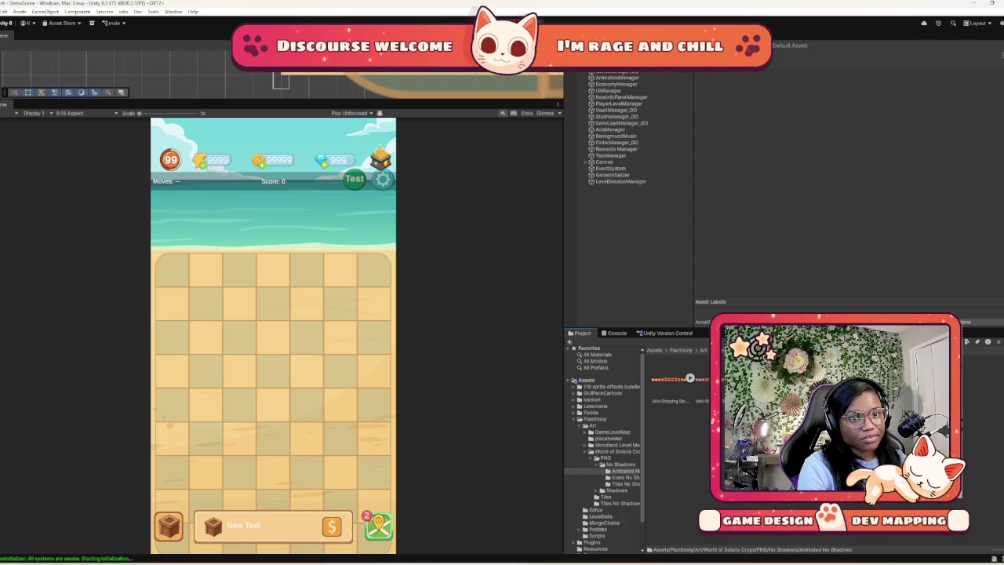
{"action": "left_click", "coordinate": [620, 464]}
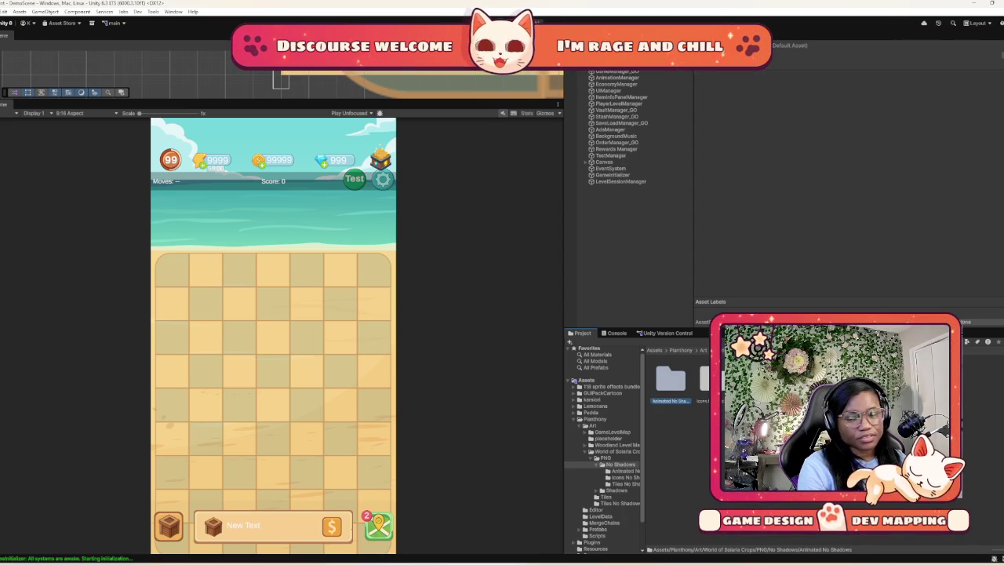
{"action": "left_click", "coordinate": [598, 458]}
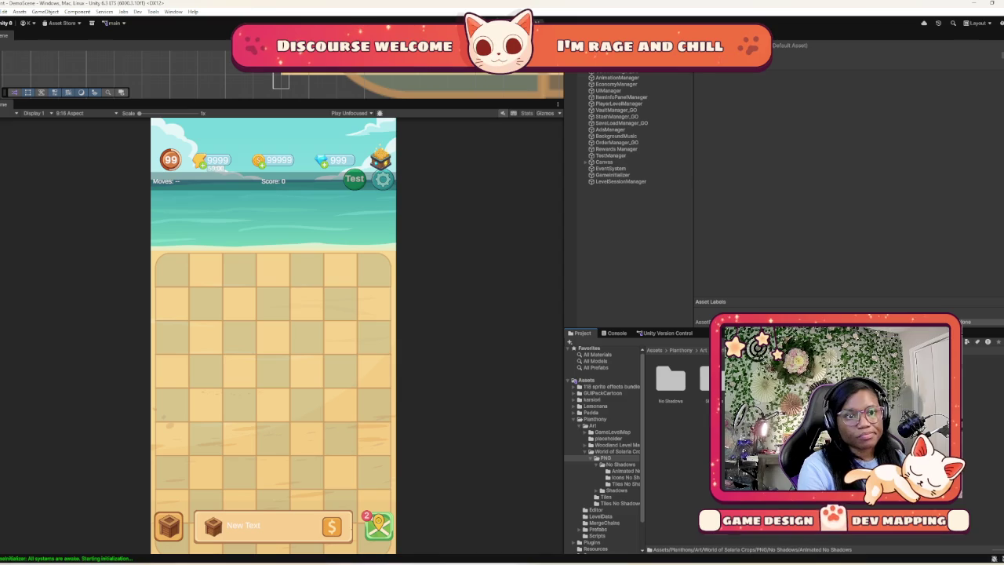
{"action": "left_click", "coordinate": [620, 464]}
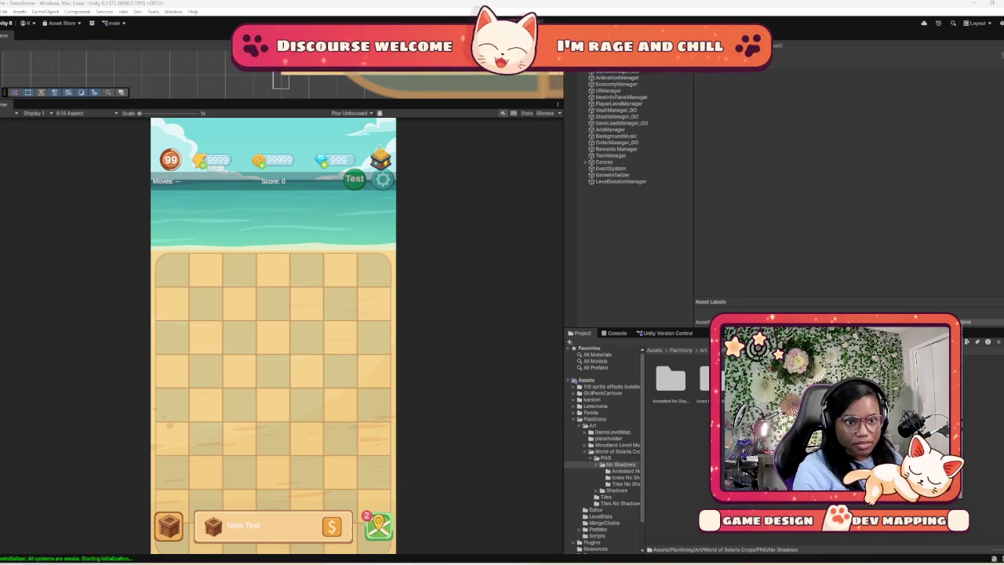
Open Icons No Shadows and expand the Crops Icons sprite sheet to browse its sprites
{"action": "left_click", "coordinate": [625, 477]}
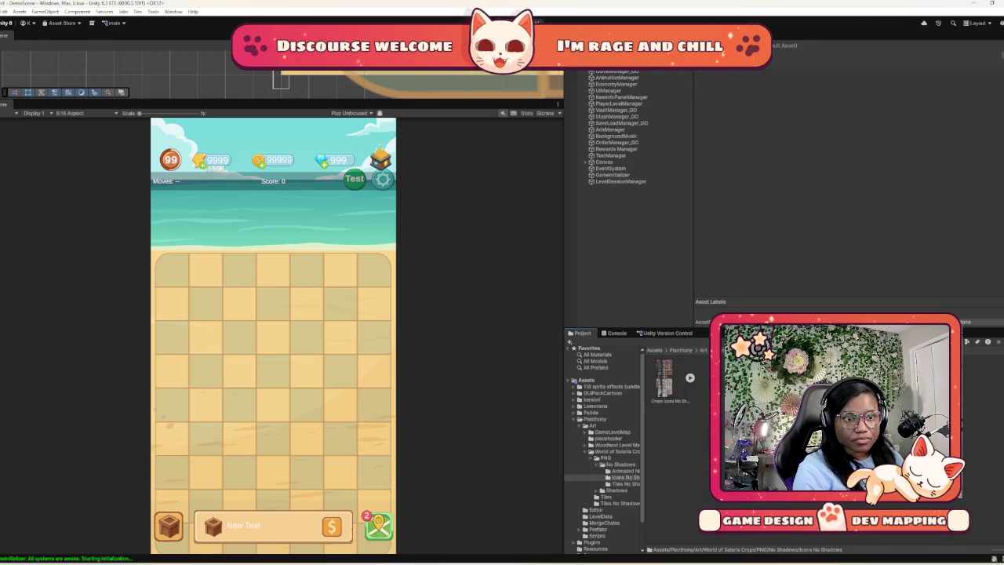
{"action": "left_click", "coordinate": [689, 377]}
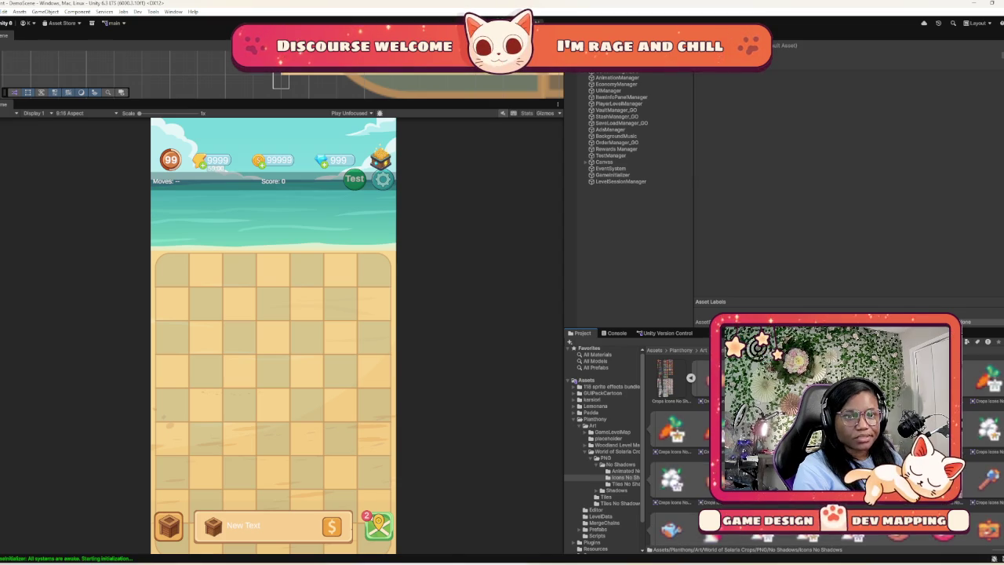
{"action": "scroll", "coordinate": [674, 447], "scroll_direction": "down", "scroll_amount": 5}
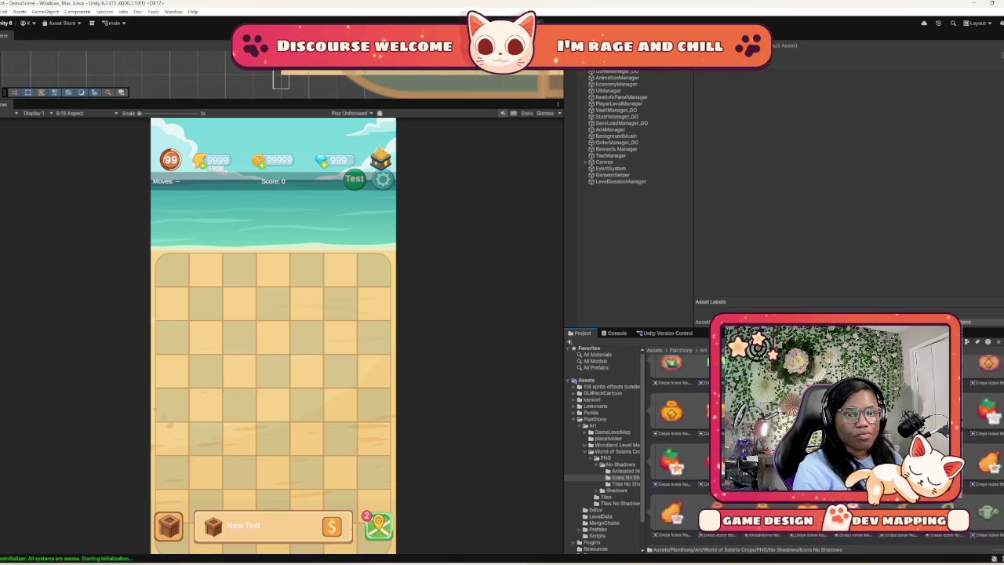
{"action": "scroll", "coordinate": [675, 447], "scroll_direction": "down", "scroll_amount": 3}
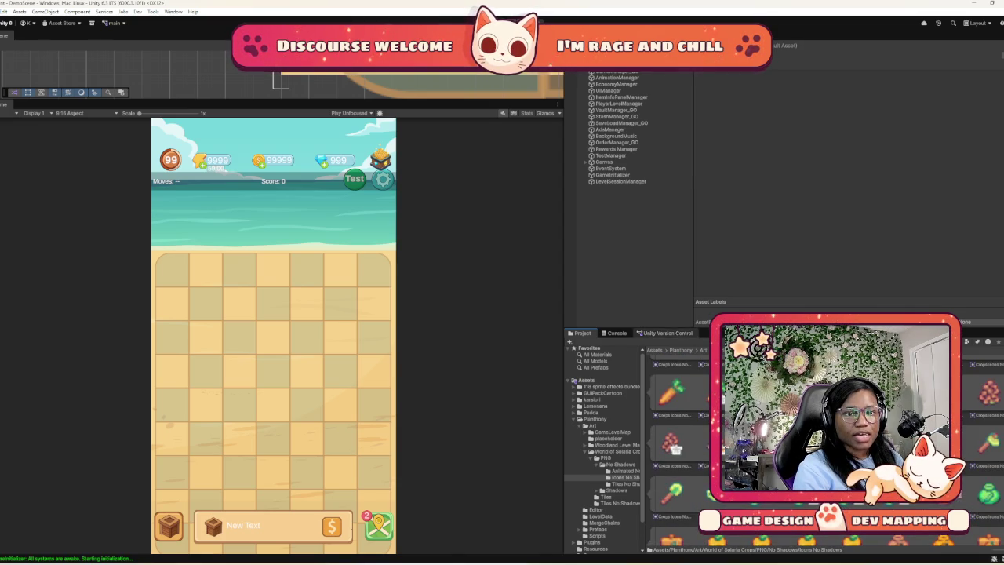
Navigate back through PNG and No Shadows into the Tiles No Shadows folder
{"action": "left_click", "coordinate": [605, 457]}
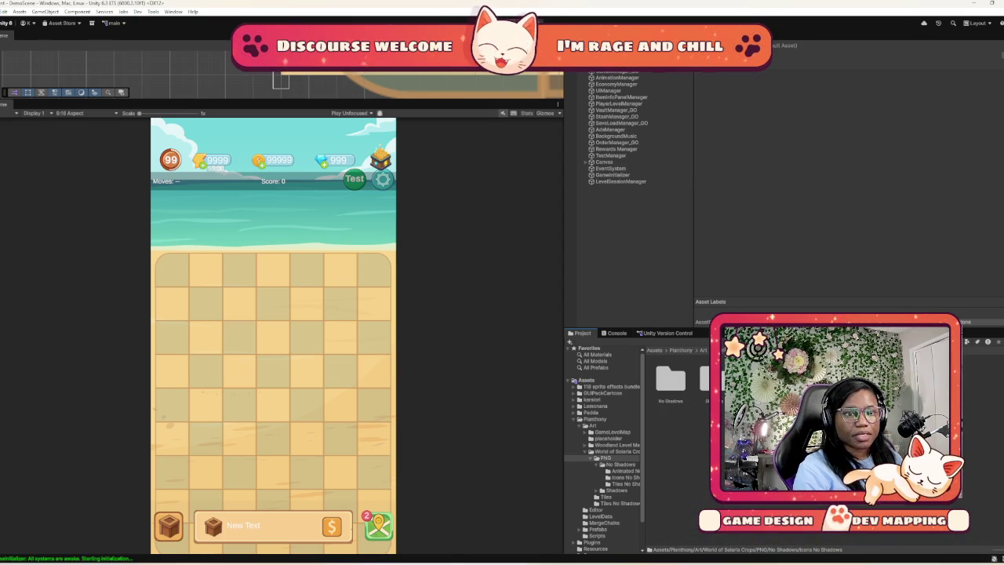
{"action": "double_click", "coordinate": [670, 381]}
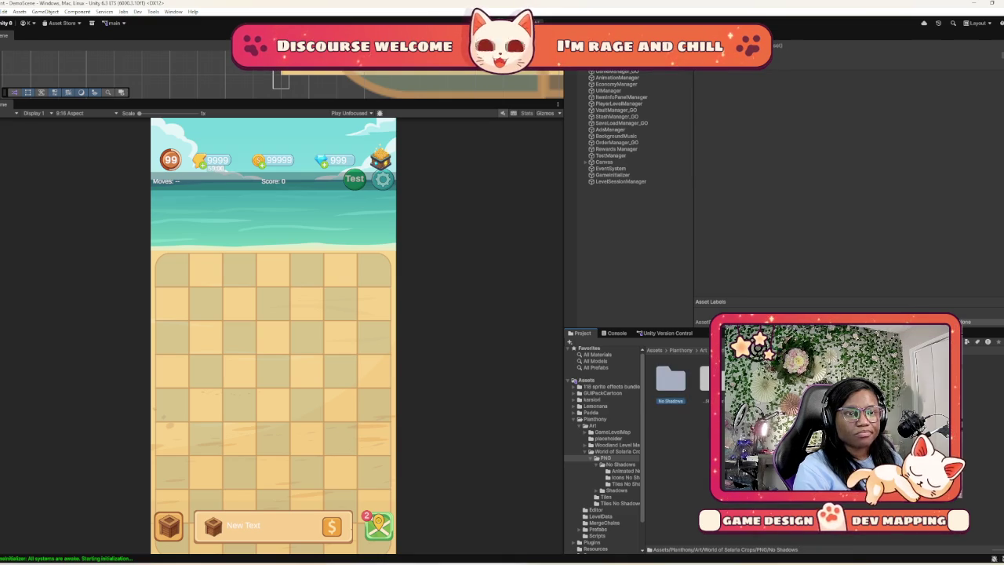
{"action": "left_click", "coordinate": [622, 483]}
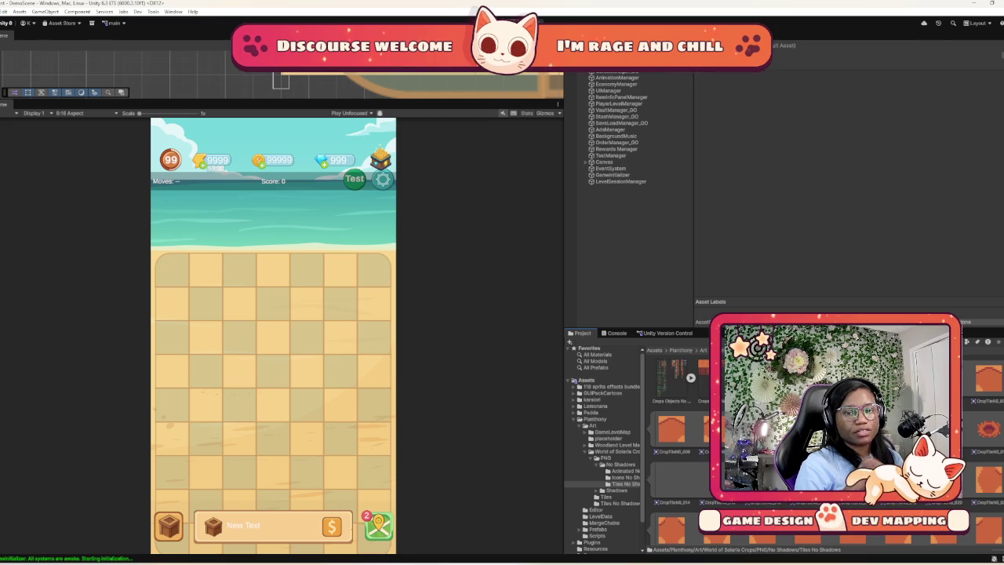
{"action": "scroll", "coordinate": [675, 439], "scroll_direction": "down", "scroll_amount": 10}
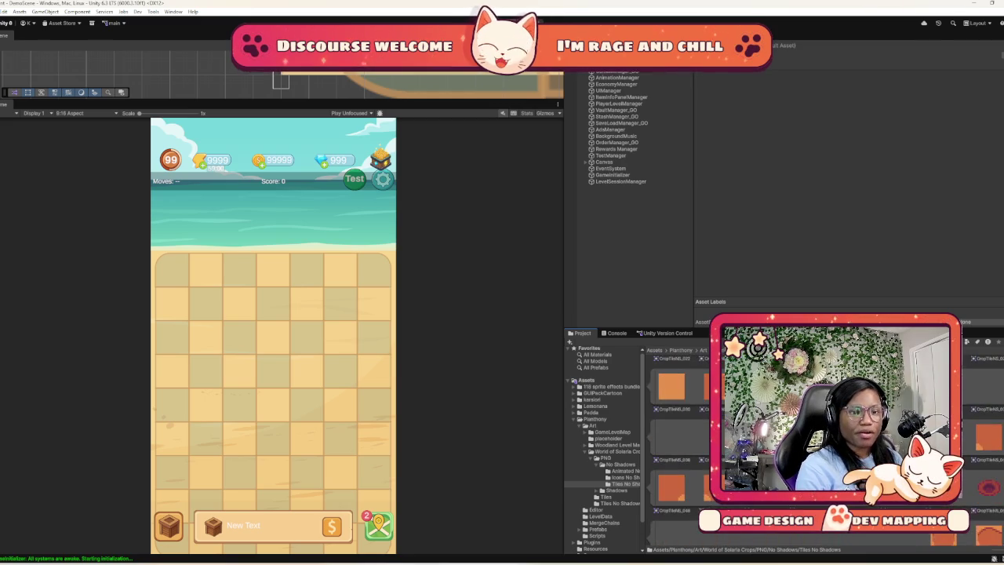
{"action": "scroll", "coordinate": [674, 439], "scroll_direction": "down", "scroll_amount": 3}
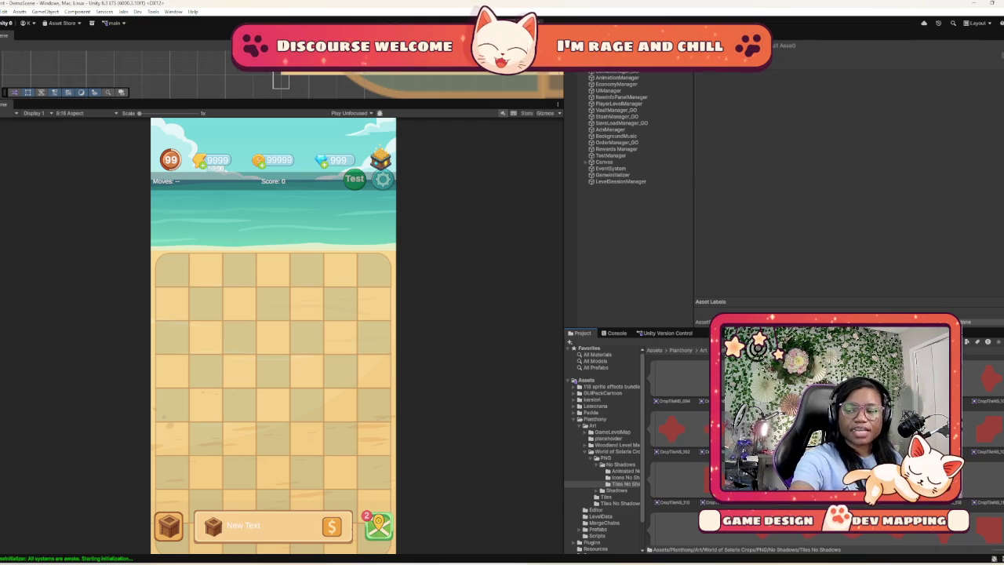
{"action": "scroll", "coordinate": [675, 447], "scroll_direction": "down", "scroll_amount": 5}
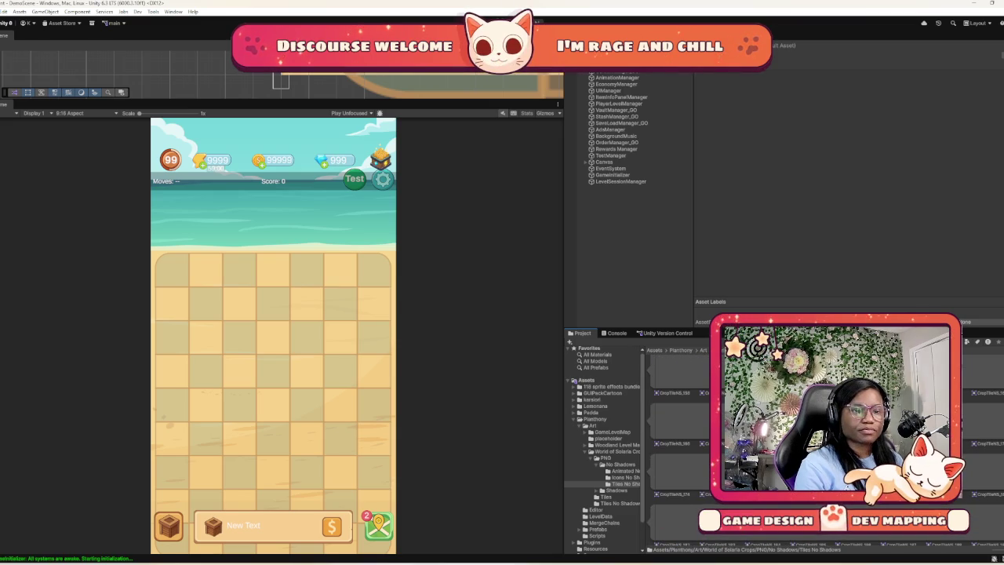
{"action": "scroll", "coordinate": [675, 447], "scroll_direction": "up", "scroll_amount": 5}
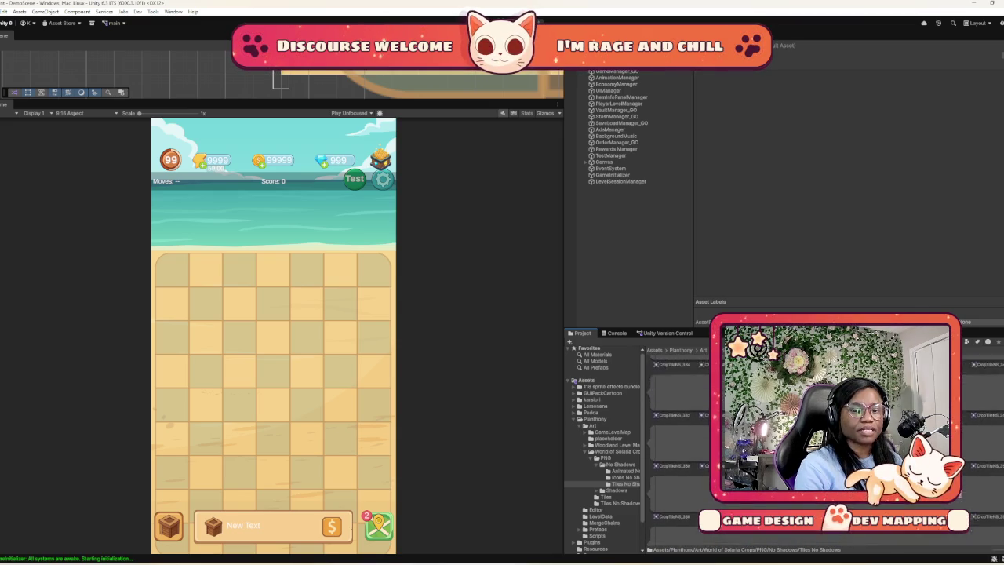
{"action": "scroll", "coordinate": [663, 447], "scroll_direction": "up", "scroll_amount": 5}
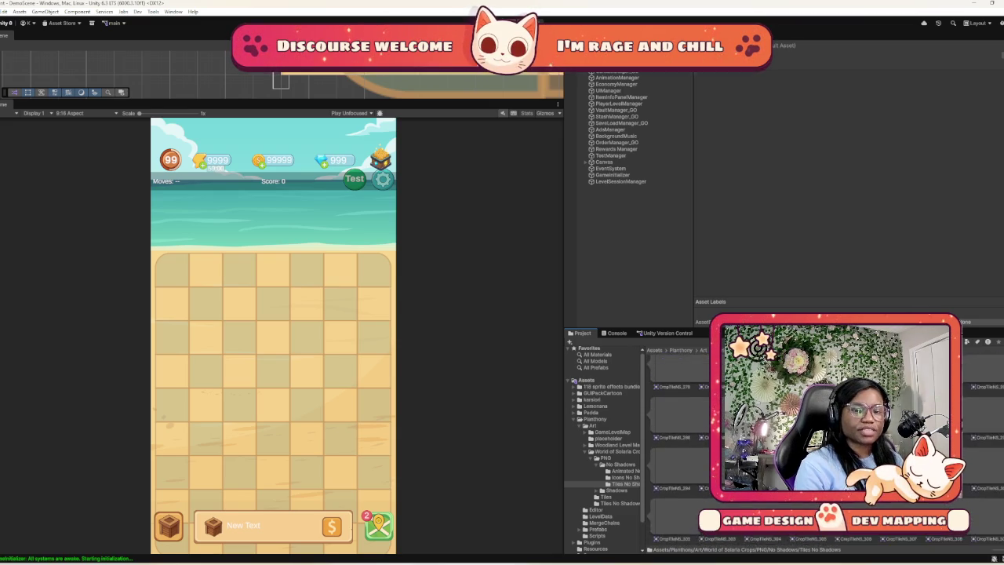
{"action": "scroll", "coordinate": [663, 447], "scroll_direction": "up", "scroll_amount": 10}
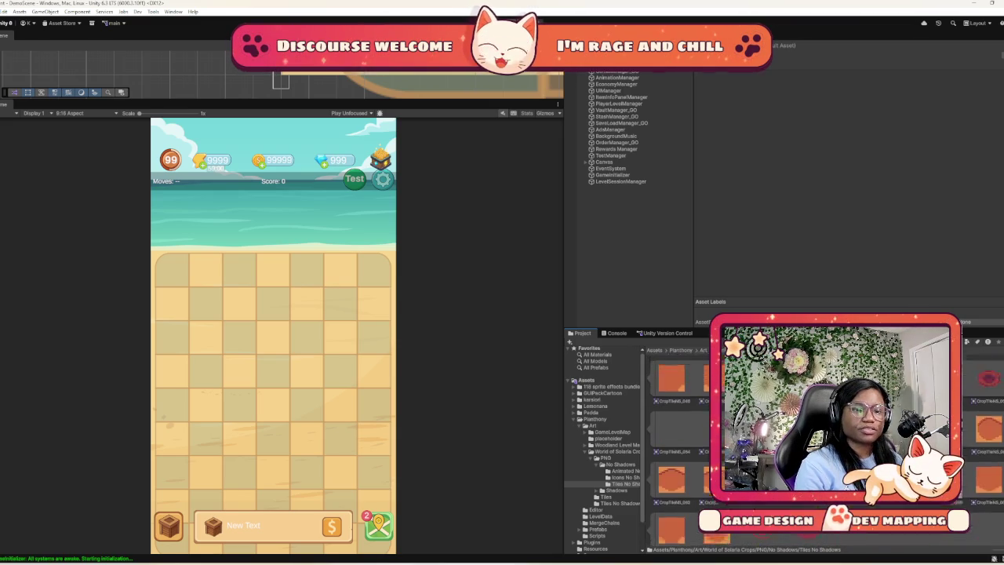
{"action": "scroll", "coordinate": [663, 447], "scroll_direction": "up", "scroll_amount": 3}
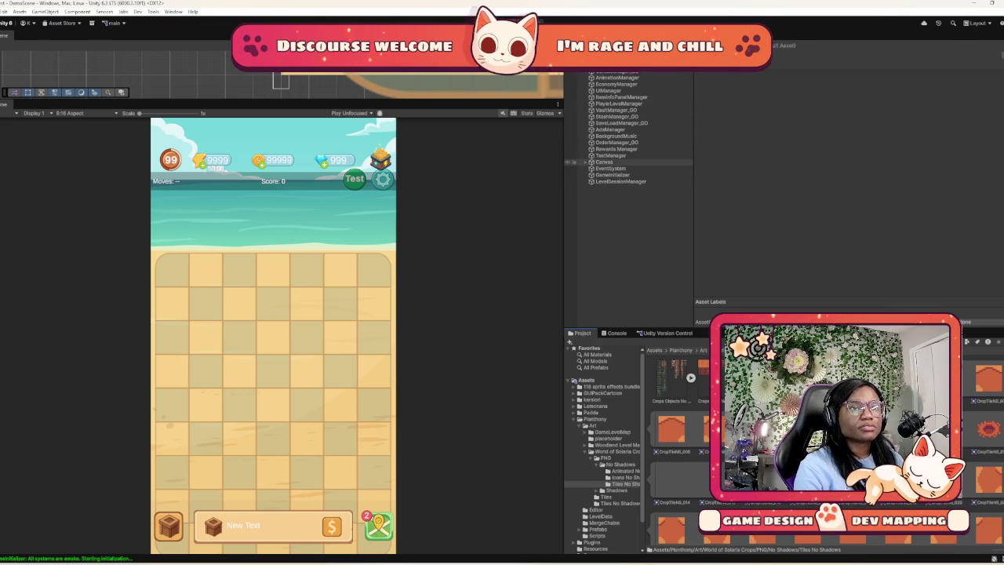
Expand Canvas and background, and inspect the background Image's properties
{"action": "left_click", "coordinate": [585, 161]}
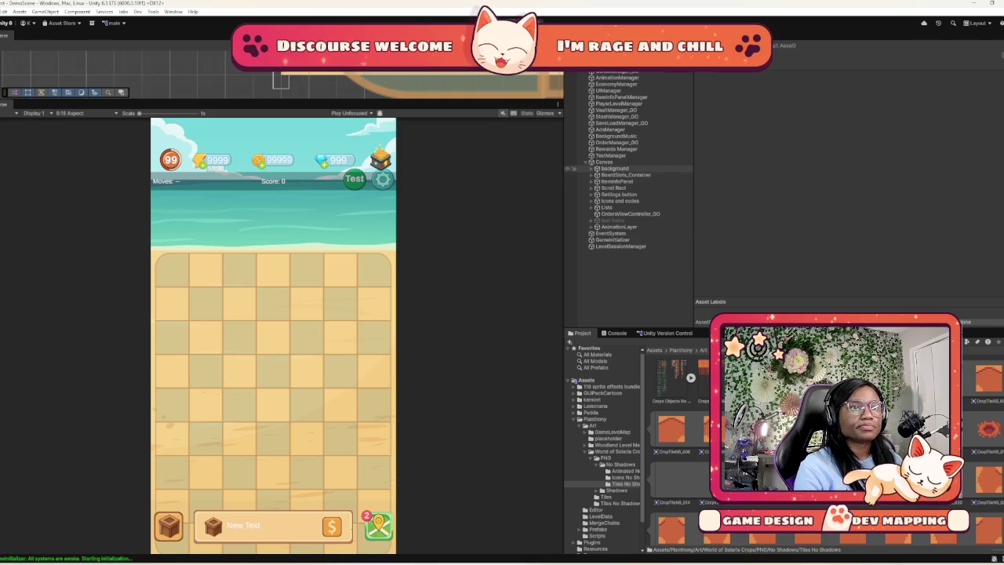
{"action": "left_click", "coordinate": [596, 168]}
{"action": "left_click", "coordinate": [608, 175]}
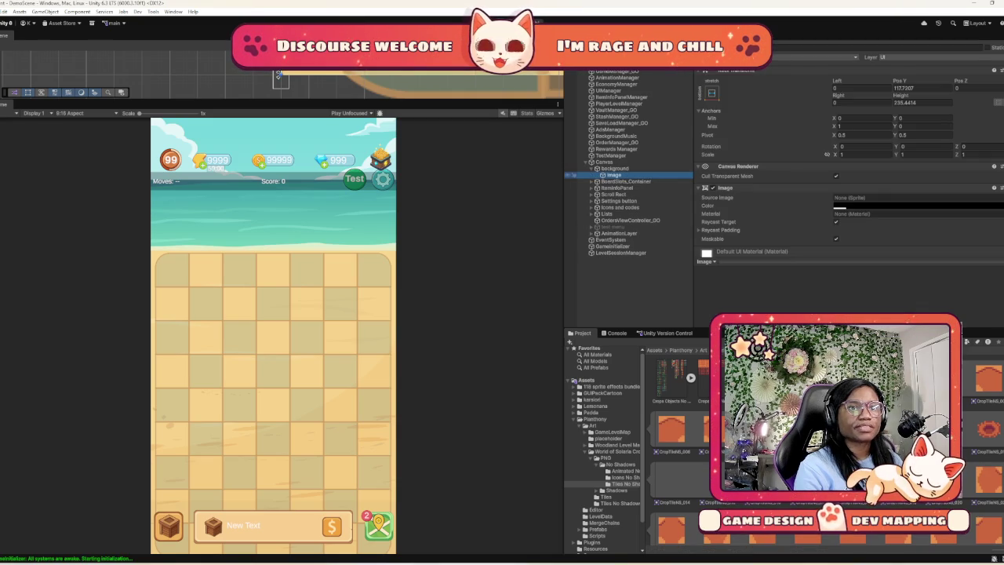
{"action": "scroll", "coordinate": [847, 157], "scroll_direction": "down", "scroll_amount": 2}
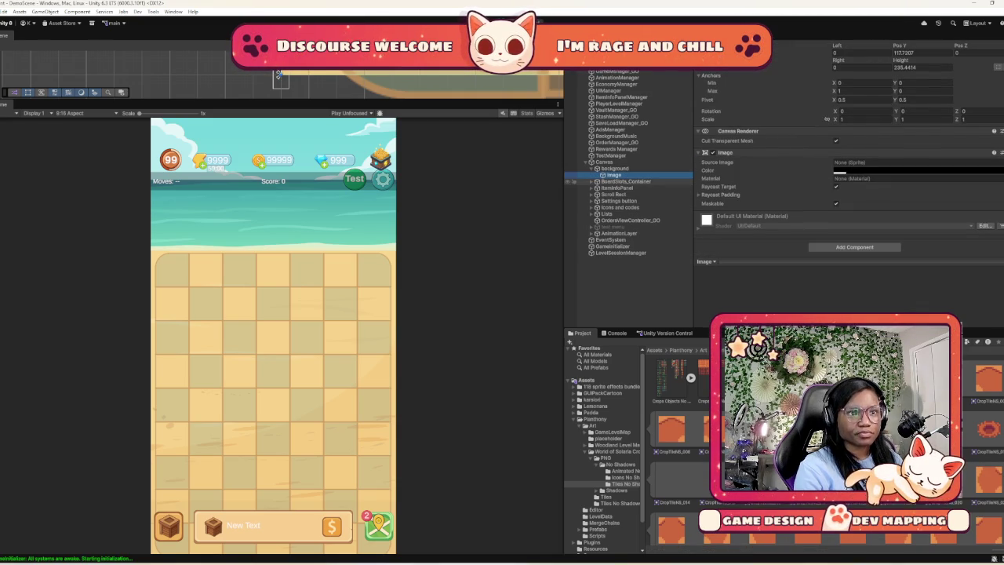
Expand BoardSlots_Container > Grid and inspect InventorySlot (0) and the 110 × 110 Grid Layout Group
{"action": "left_click", "coordinate": [593, 181]}
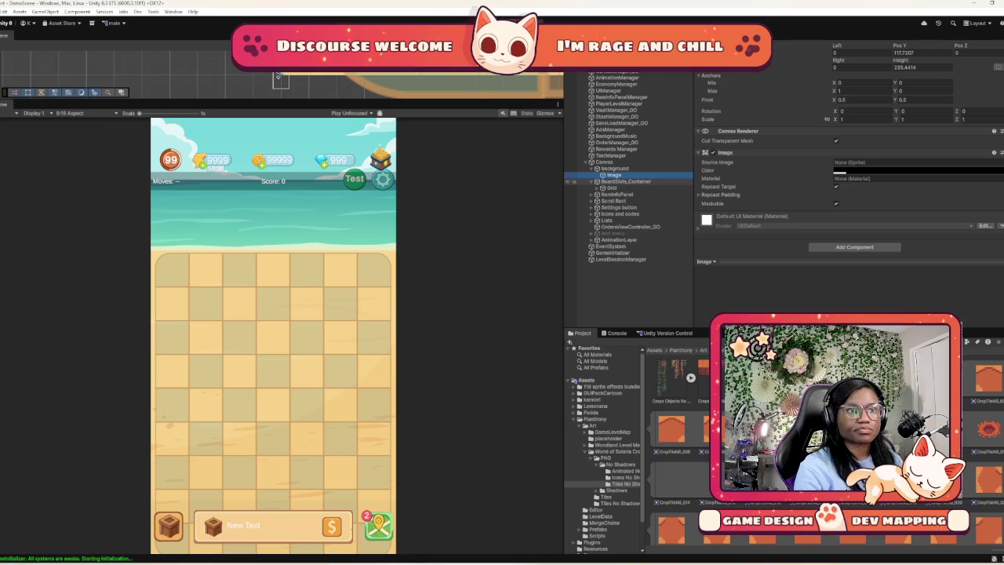
{"action": "left_click", "coordinate": [611, 187]}
{"action": "left_click", "coordinate": [601, 188]}
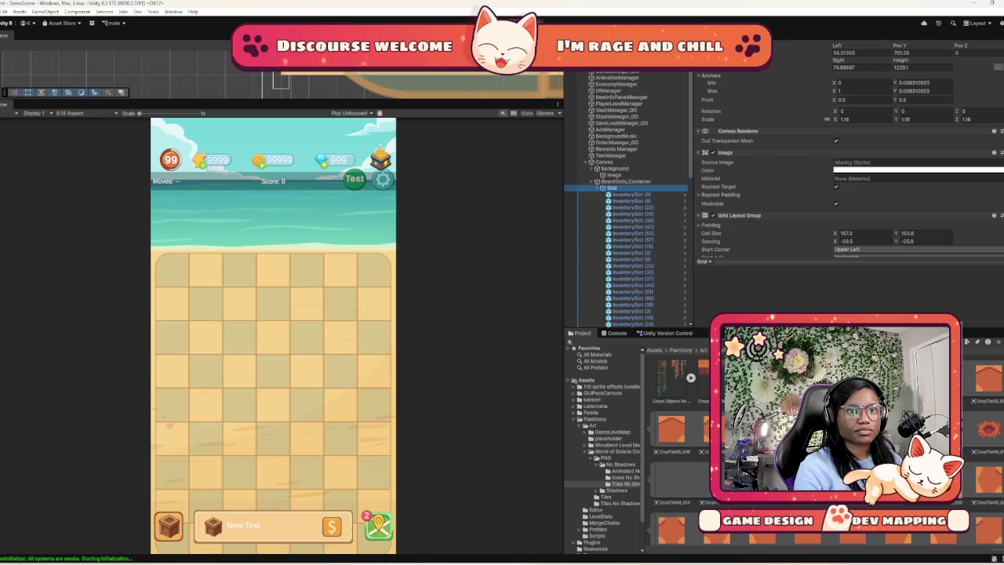
{"action": "left_click", "coordinate": [632, 194]}
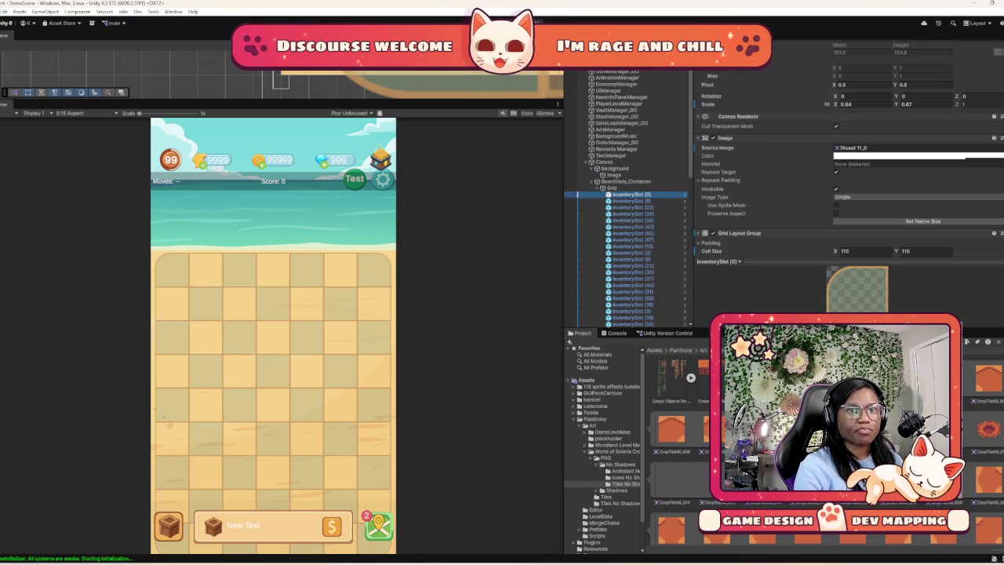
{"action": "scroll", "coordinate": [847, 157], "scroll_direction": "down", "scroll_amount": 1}
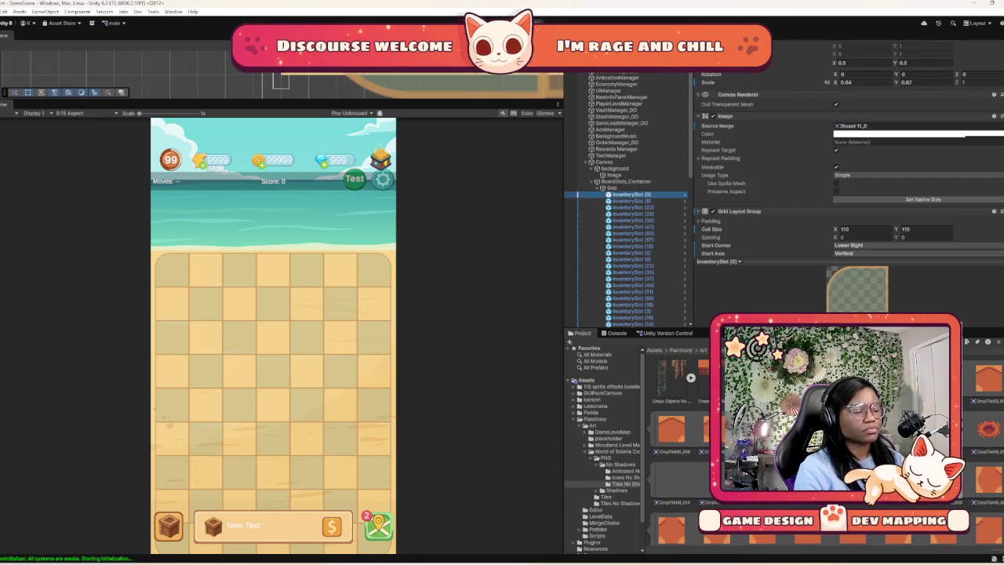
{"action": "scroll", "coordinate": [847, 157], "scroll_direction": "up", "scroll_amount": 2}
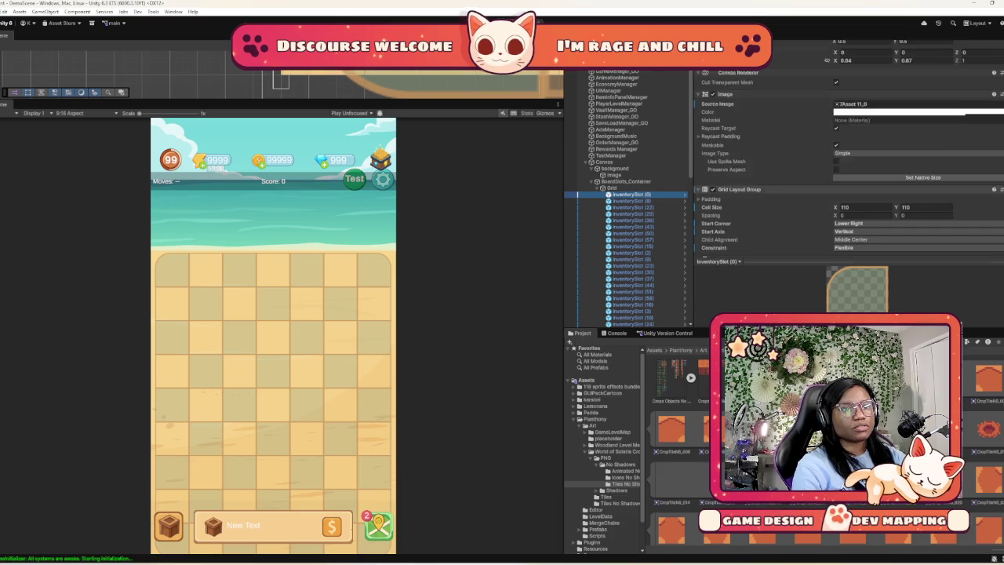
{"action": "scroll", "coordinate": [846, 157], "scroll_direction": "down", "scroll_amount": 6}
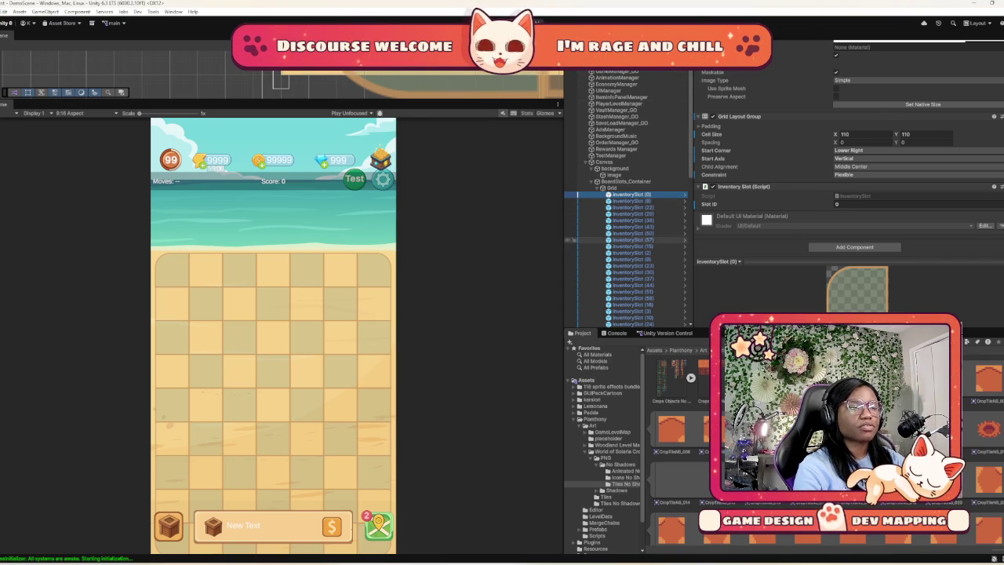
Re-check BoardSlots_Container, Grid and InventorySlot (0), then show the MergeEnergyKit Scripts folder
{"action": "left_click", "coordinate": [626, 181]}
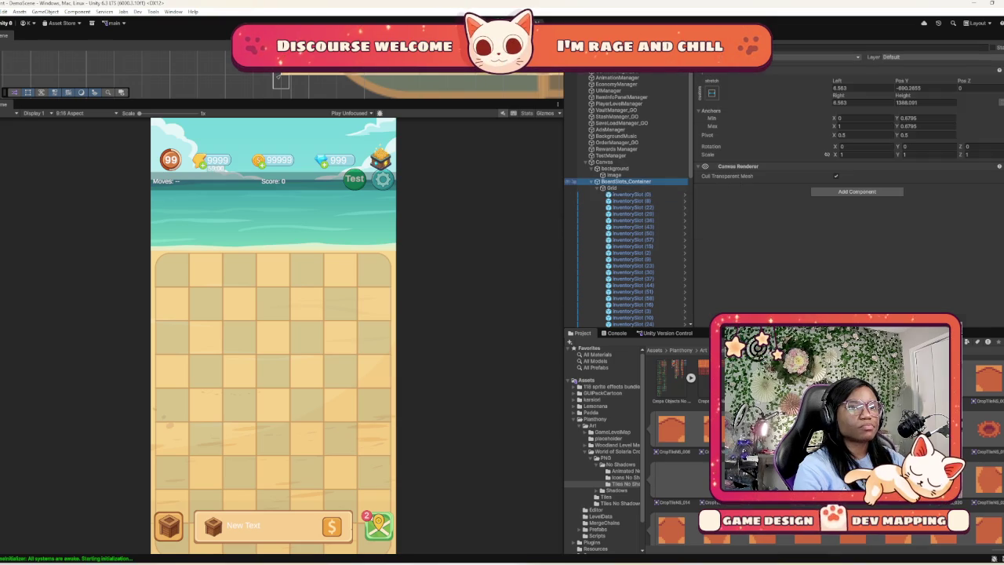
{"action": "left_click", "coordinate": [611, 188]}
{"action": "key", "text": "Left"}
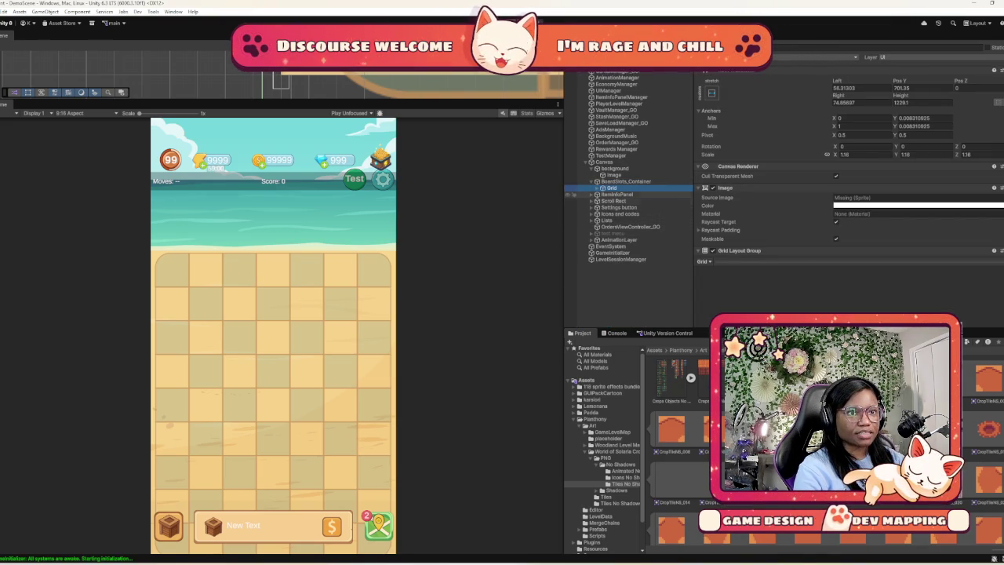
{"action": "key", "text": "Right"}
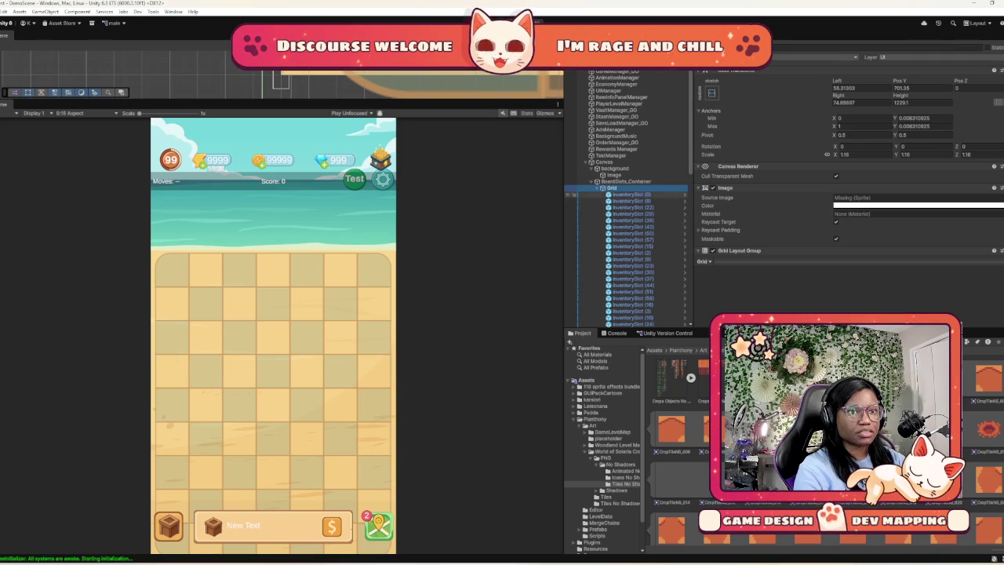
{"action": "key", "text": "Down"}
{"action": "scroll", "coordinate": [847, 157], "scroll_direction": "down", "scroll_amount": 6}
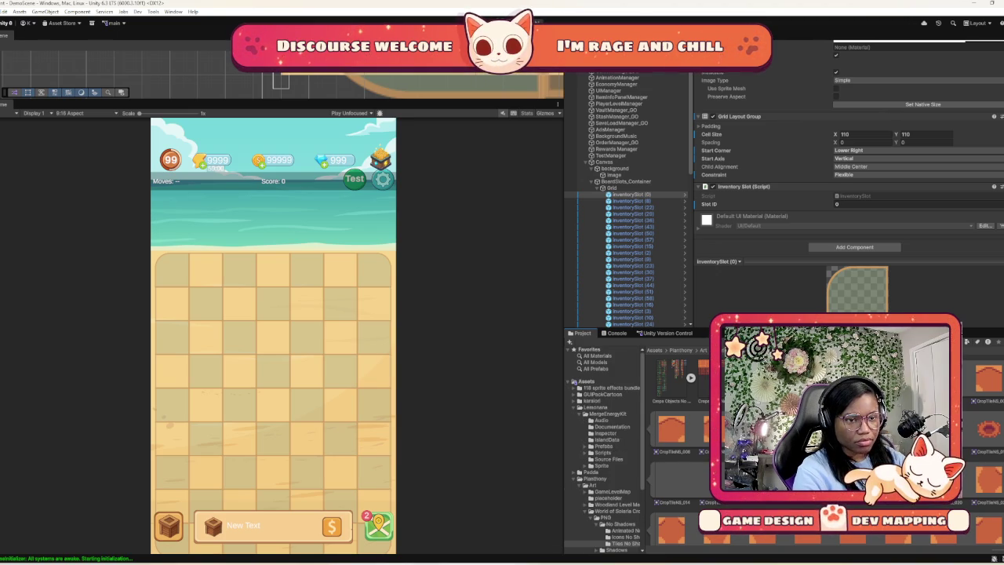
{"action": "scroll", "coordinate": [604, 451], "scroll_direction": "down", "scroll_amount": 1}
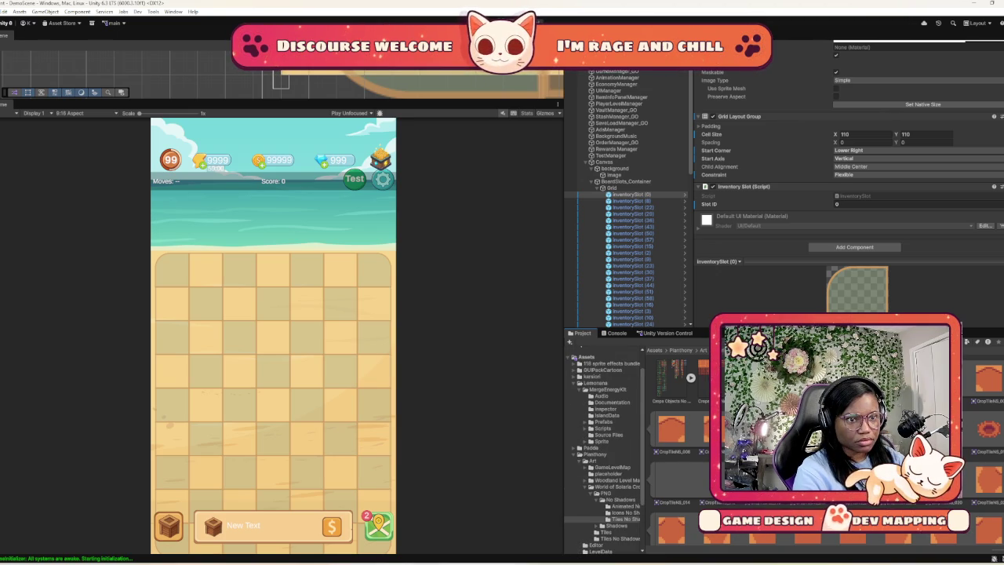
{"action": "left_click", "coordinate": [601, 428]}
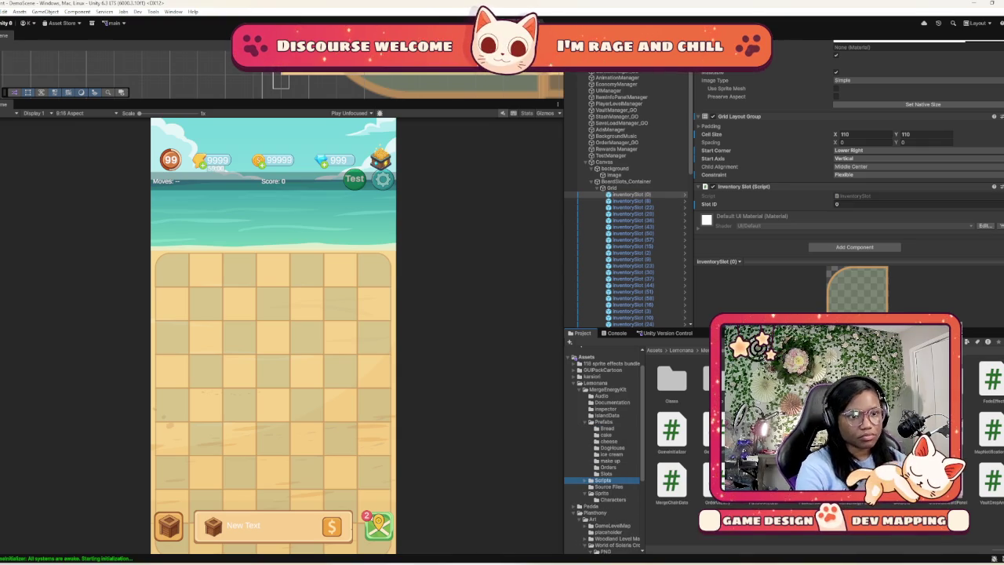
Open the VaultSlot 1 prefab from Prefabs/Slots, then select the BuyVaultSlotButton prefab
{"action": "left_click", "coordinate": [606, 474]}
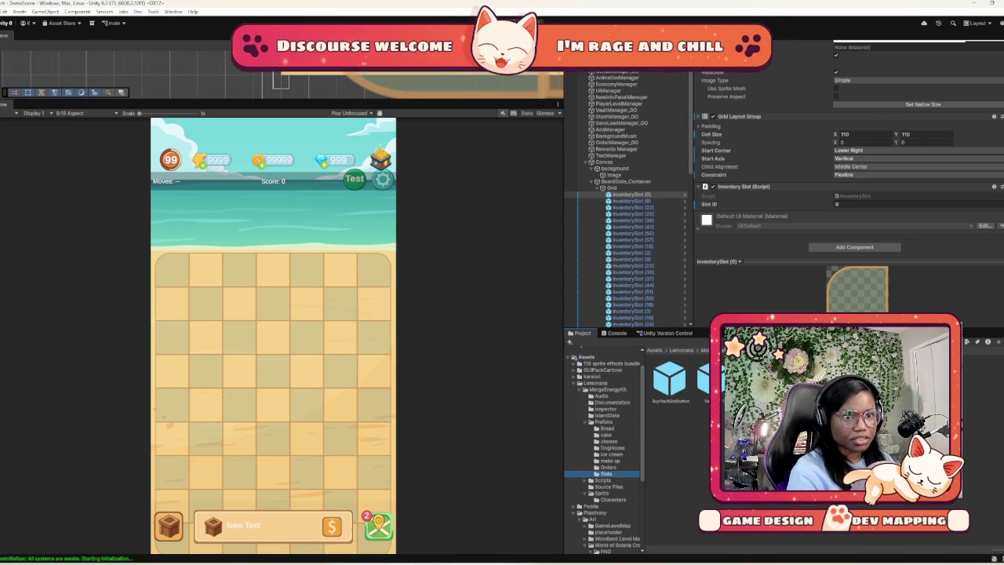
{"action": "double_click", "coordinate": [710, 380]}
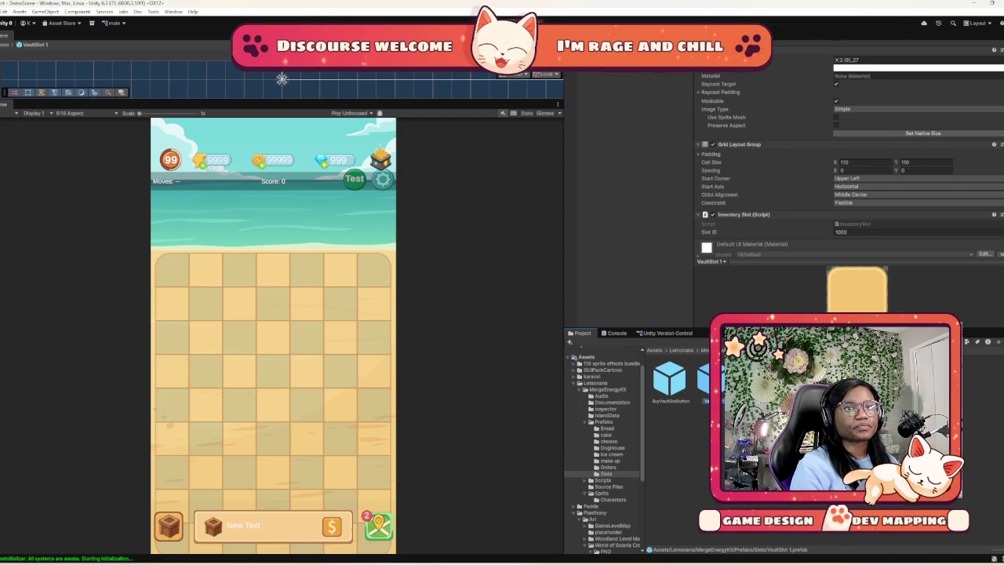
{"action": "scroll", "coordinate": [849, 148], "scroll_direction": "down", "scroll_amount": 2}
{"action": "scroll", "coordinate": [847, 157], "scroll_direction": "up", "scroll_amount": 6}
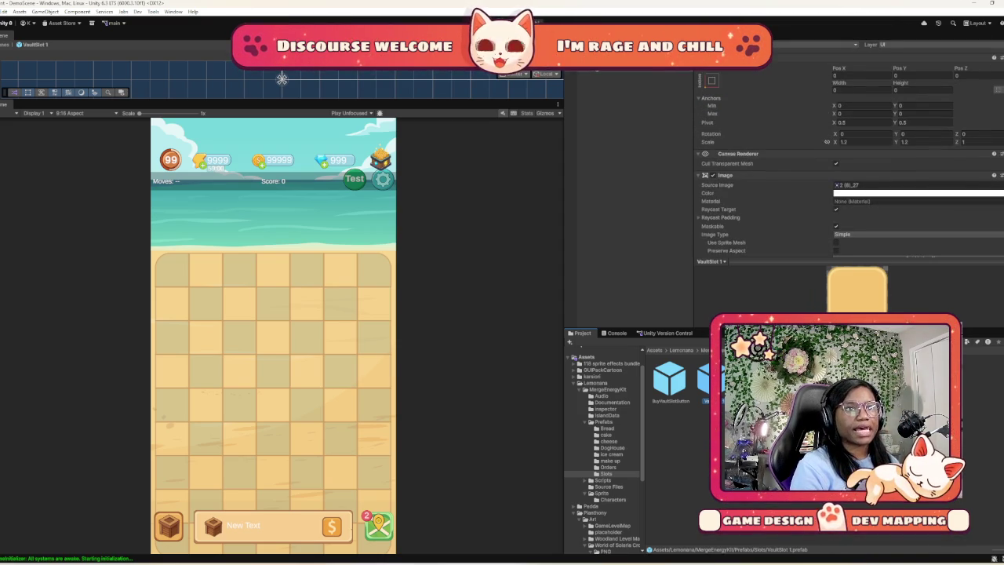
{"action": "scroll", "coordinate": [847, 156], "scroll_direction": "down", "scroll_amount": 10}
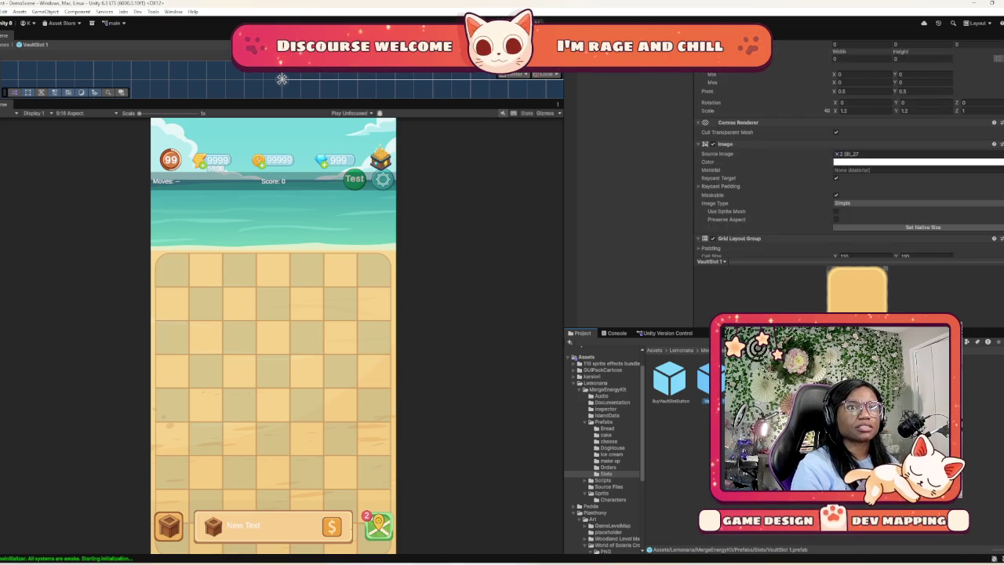
{"action": "scroll", "coordinate": [847, 157], "scroll_direction": "up", "scroll_amount": 8}
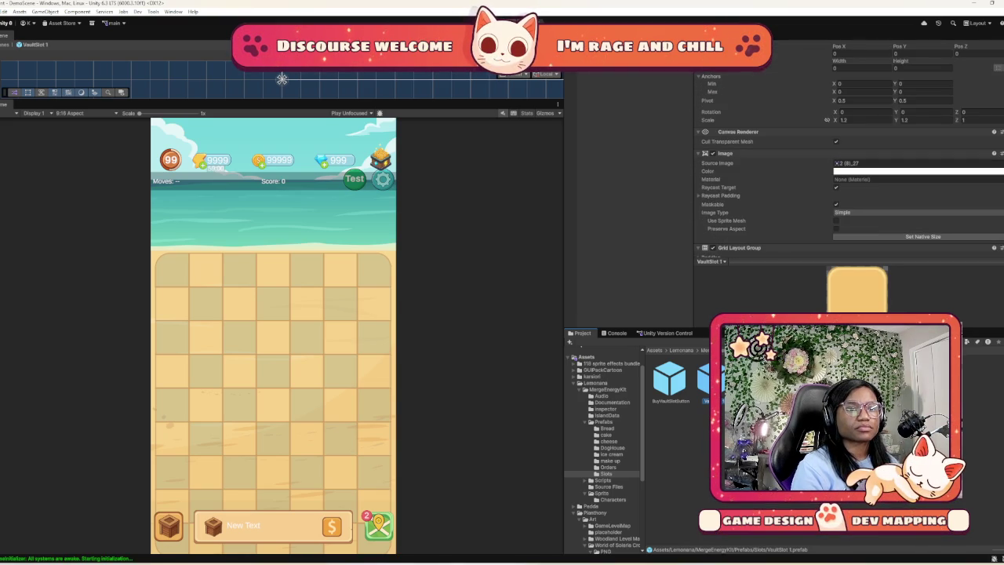
{"action": "left_click", "coordinate": [668, 380]}
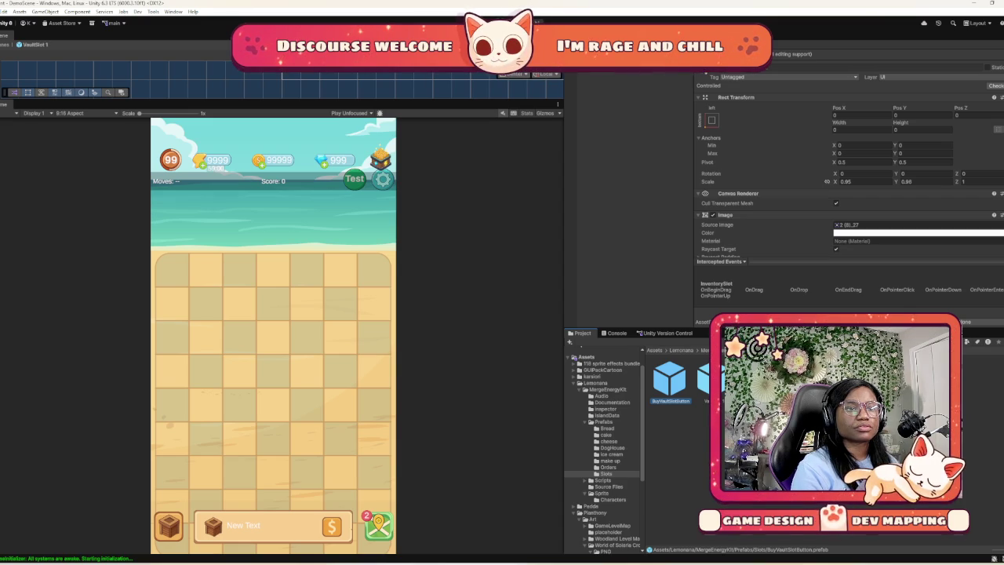
Select the InventorySlot prefab and ping its Source Image sprite in the Sprites folder
{"action": "left_click", "coordinate": [603, 421]}
{"action": "left_click", "coordinate": [671, 429]}
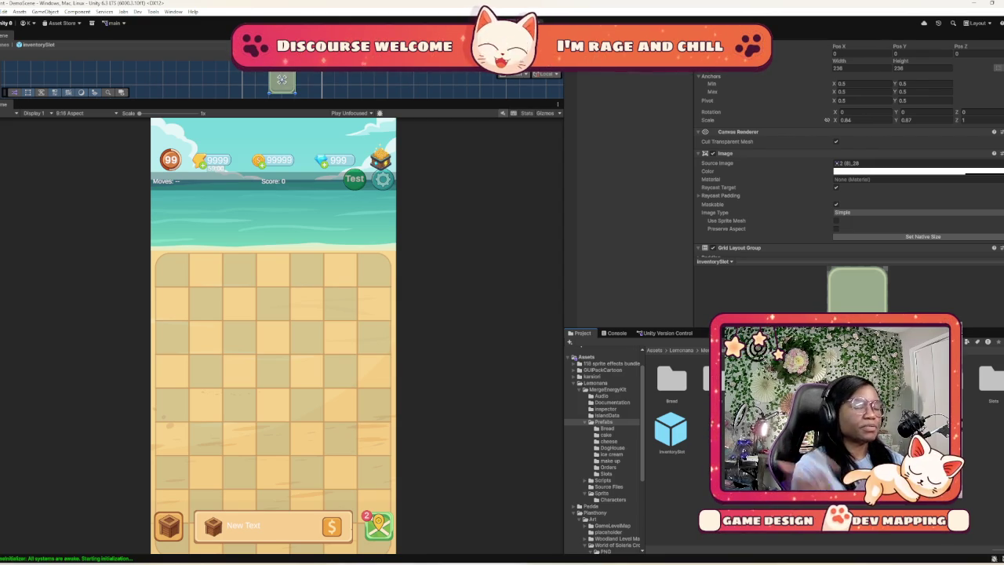
{"action": "scroll", "coordinate": [850, 149], "scroll_direction": "down", "scroll_amount": 3}
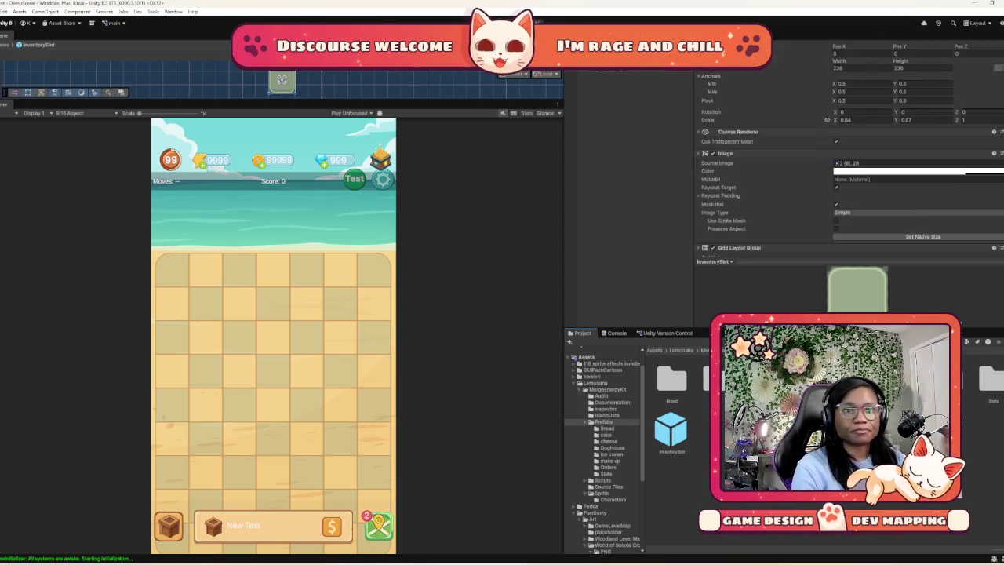
{"action": "scroll", "coordinate": [850, 149], "scroll_direction": "down", "scroll_amount": 3}
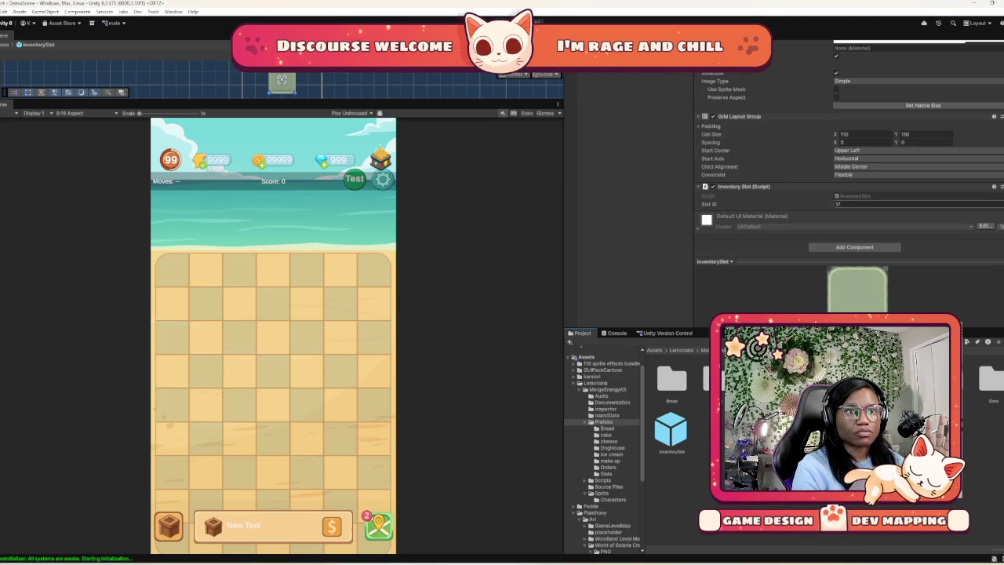
{"action": "scroll", "coordinate": [850, 149], "scroll_direction": "up", "scroll_amount": 6}
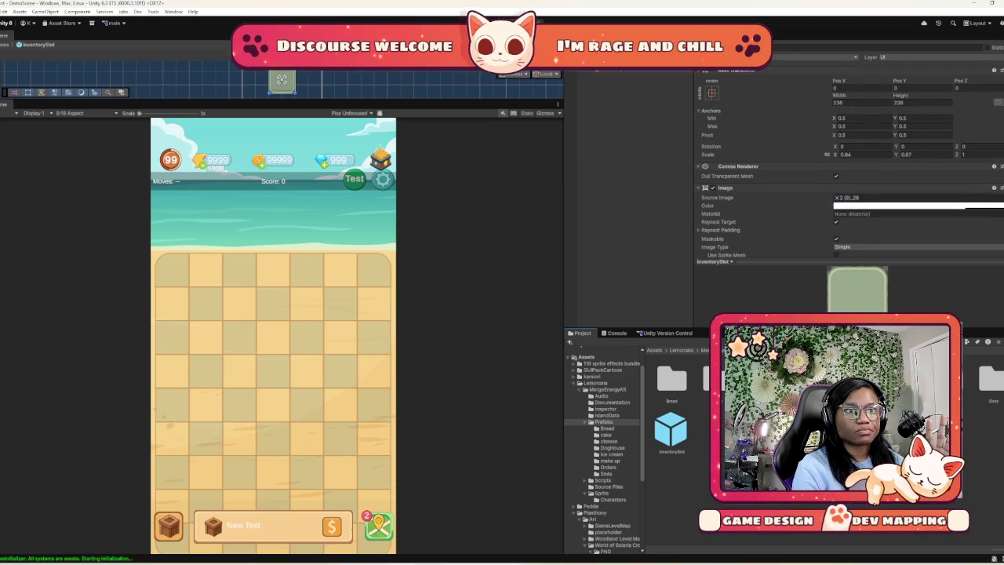
{"action": "left_click", "coordinate": [855, 197]}
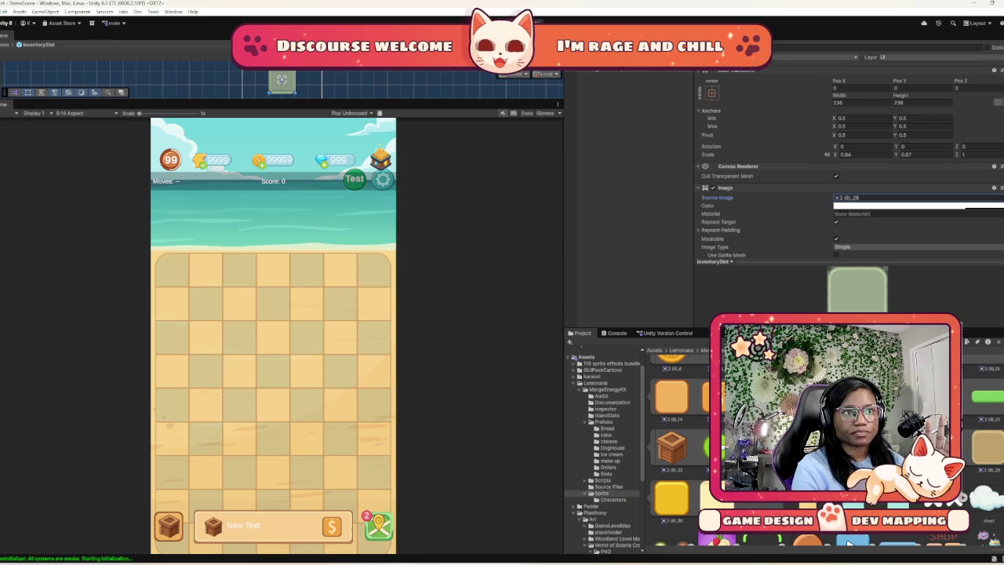
Leave prefab editing and inspect the Grid, VaultManager_GO and GameManager_GO objects
{"action": "key", "text": "ctrl+z"}
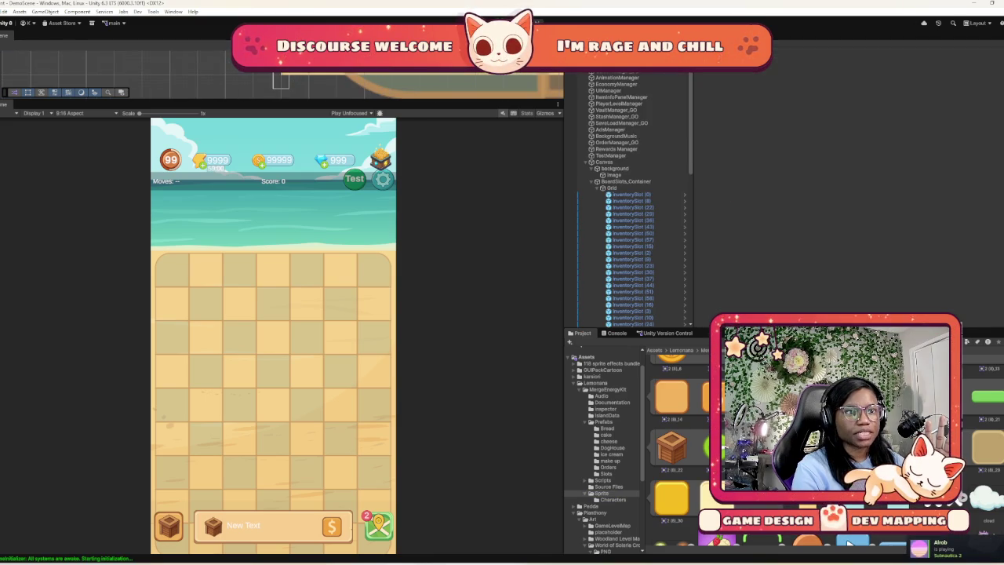
{"action": "left_click", "coordinate": [611, 188]}
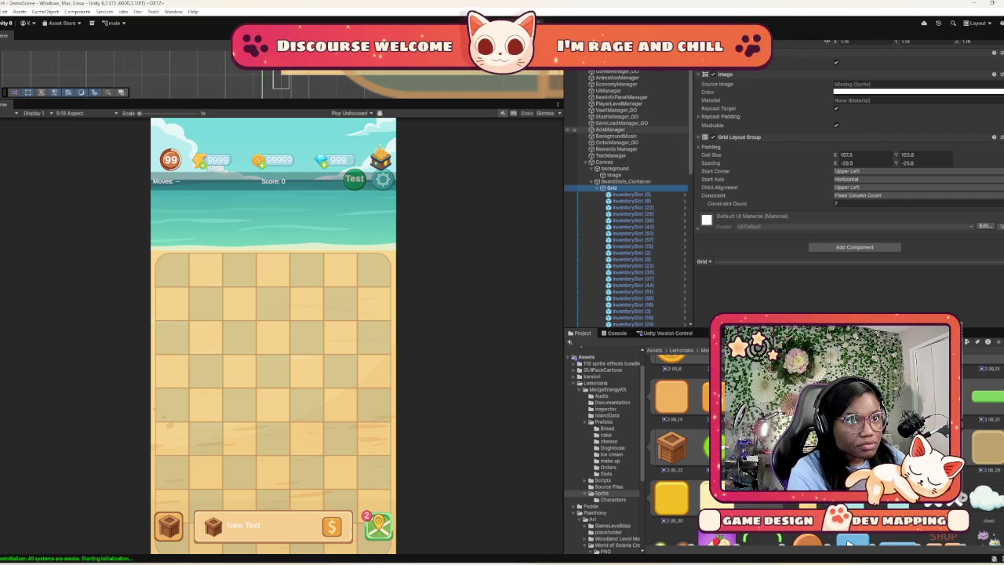
{"action": "left_click", "coordinate": [615, 110]}
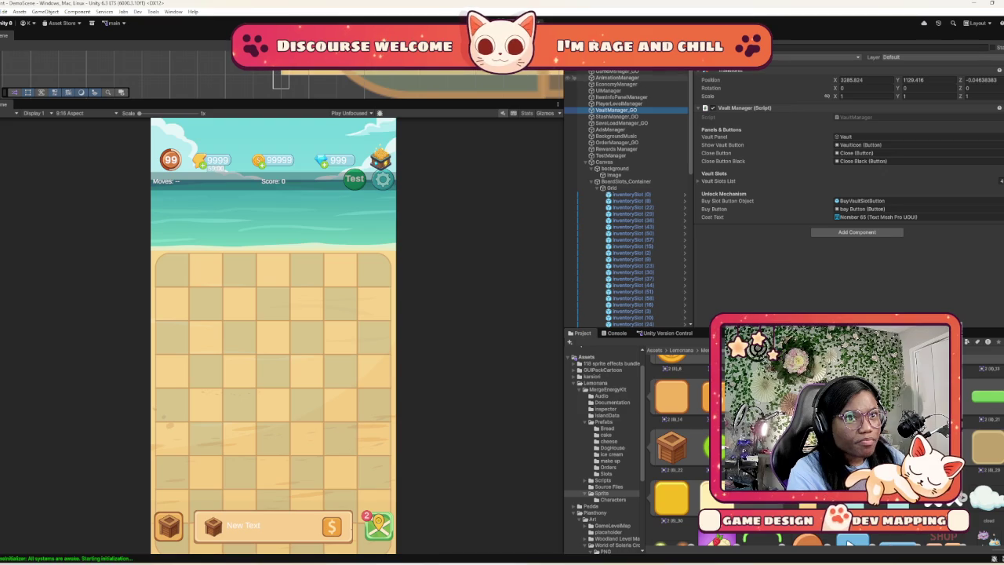
{"action": "left_click", "coordinate": [680, 72]}
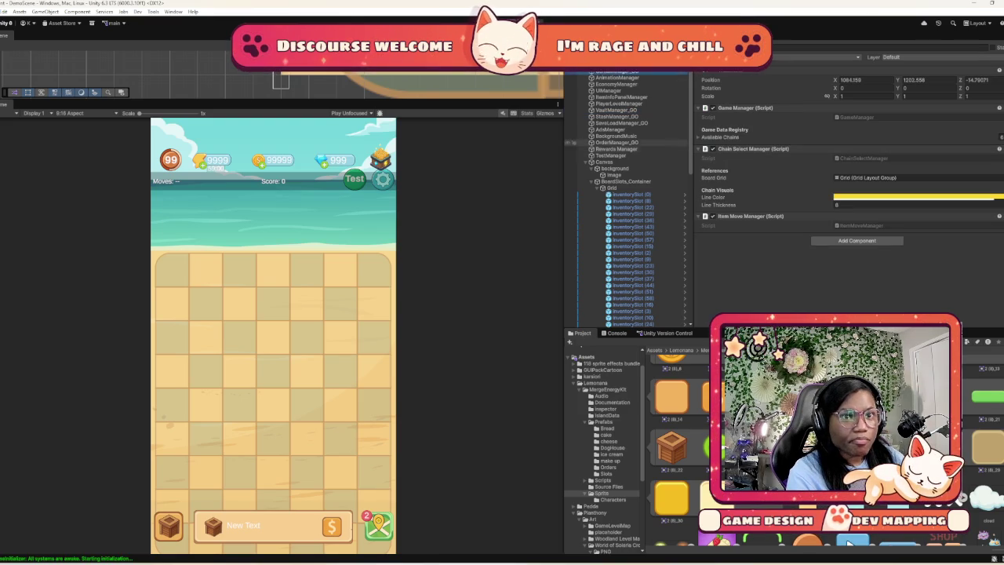
Inspect InventorySlot (0)'s Asset 11_0 sprite and Inventory Slot script, then collapse BoardSlots_Container
{"action": "left_click", "coordinate": [577, 194]}
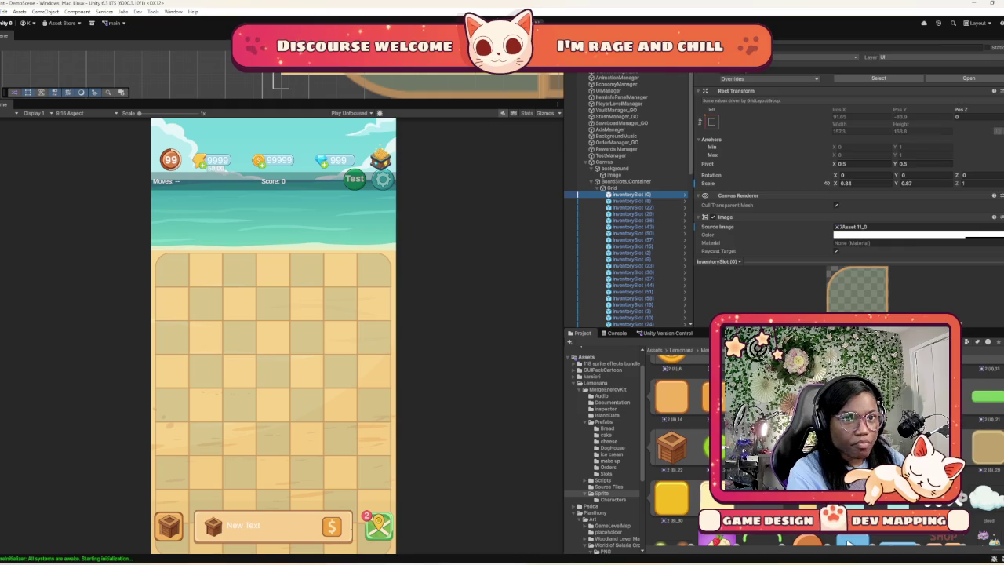
{"action": "scroll", "coordinate": [847, 157], "scroll_direction": "down", "scroll_amount": 5}
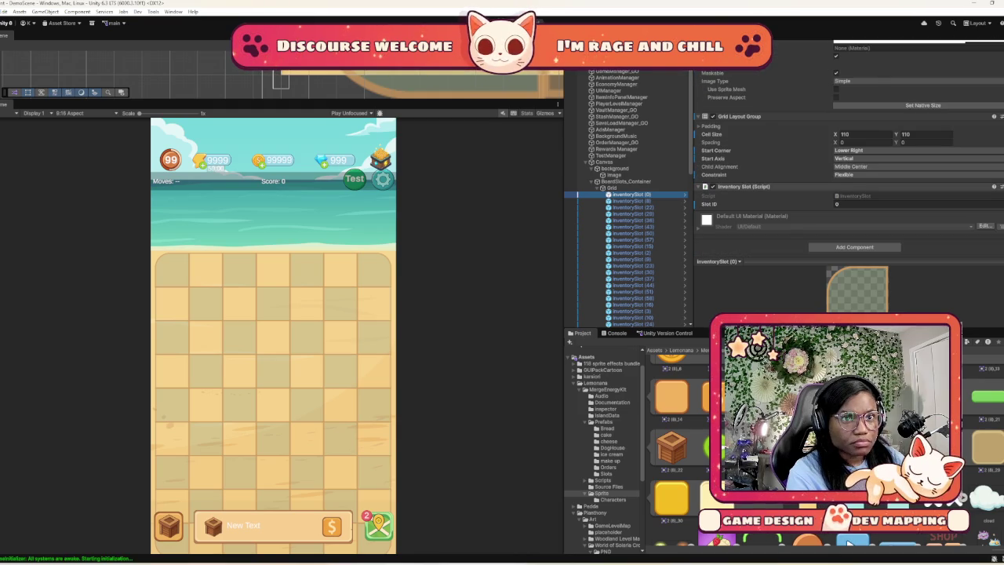
{"action": "scroll", "coordinate": [785, 157], "scroll_direction": "up", "scroll_amount": 1}
{"action": "scroll", "coordinate": [569, 248], "scroll_direction": "down", "scroll_amount": 6}
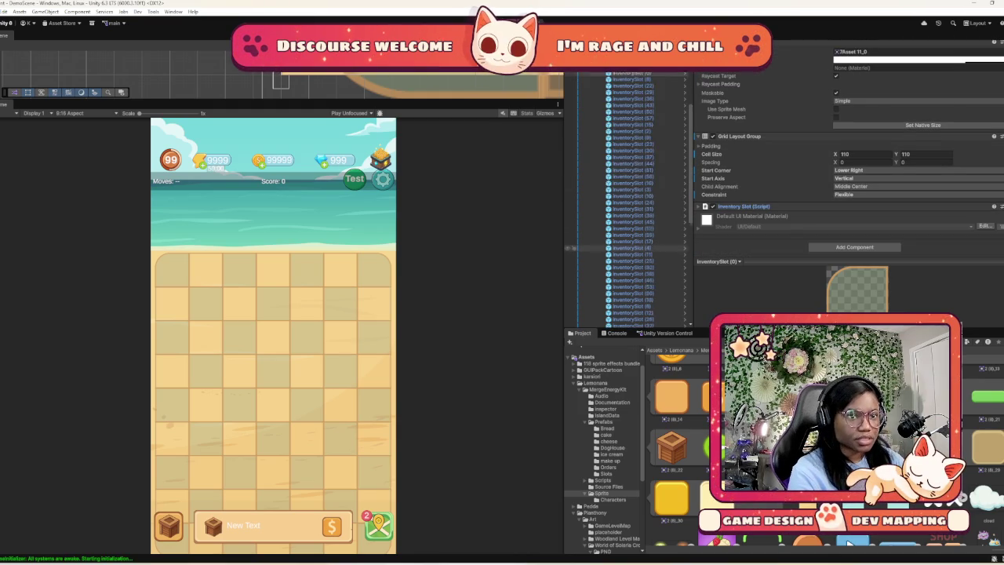
{"action": "scroll", "coordinate": [570, 248], "scroll_direction": "down", "scroll_amount": 3}
{"action": "scroll", "coordinate": [569, 233], "scroll_direction": "up", "scroll_amount": 10}
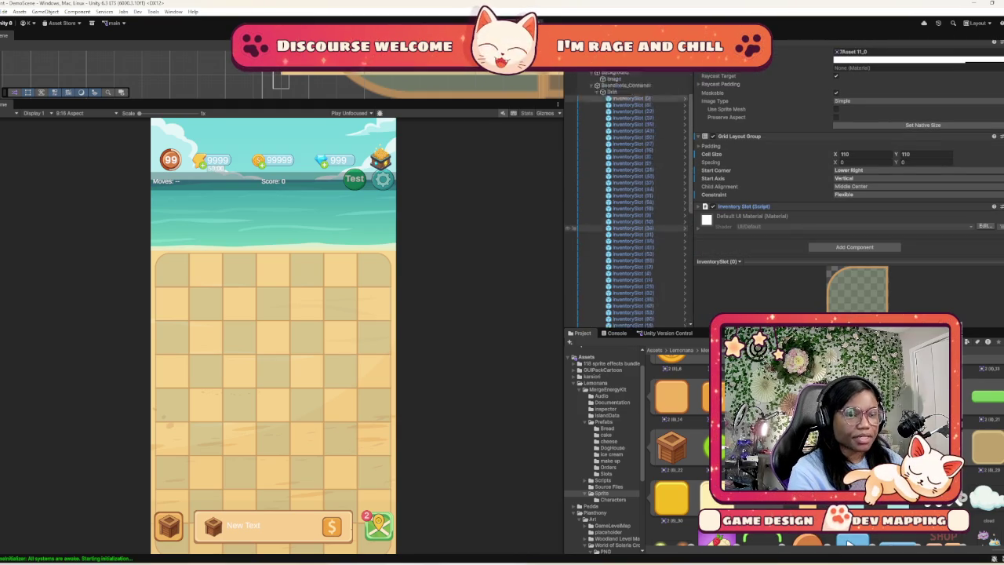
{"action": "left_click", "coordinate": [598, 181]}
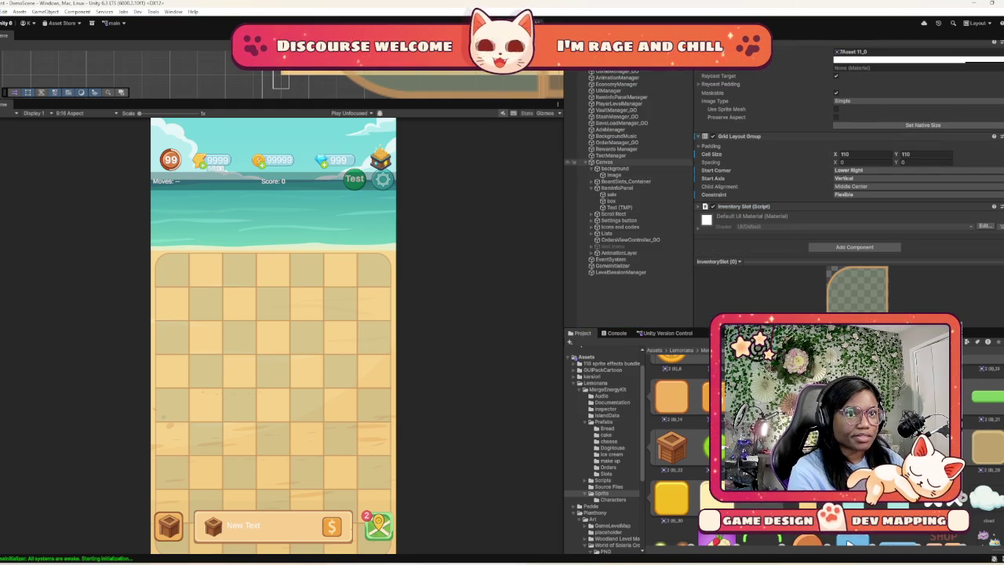
Inspect OrdersViewController_GO, LevelSessionManager's HUD references and the GameInitializer script
{"action": "left_click", "coordinate": [569, 239]}
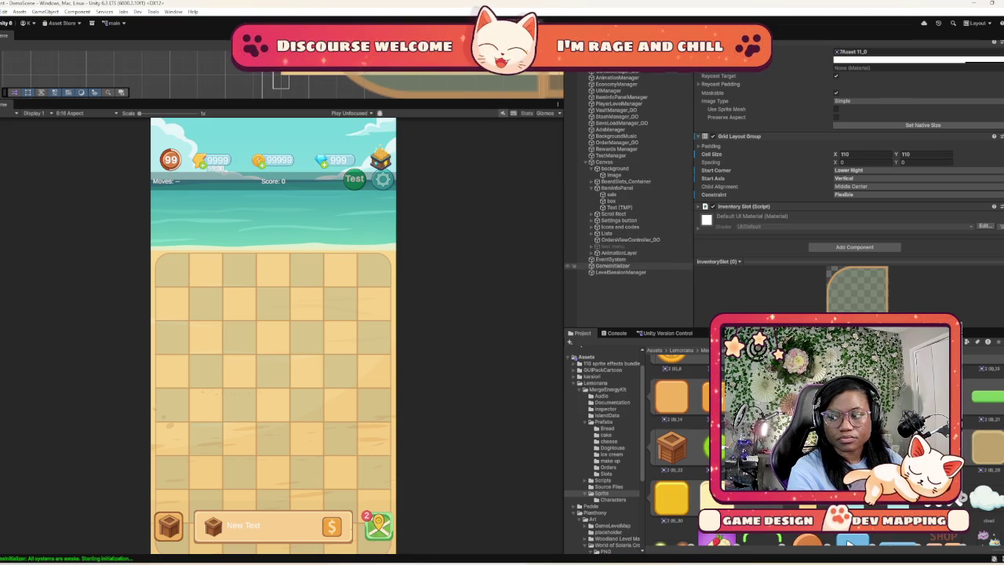
{"action": "left_click", "coordinate": [619, 272]}
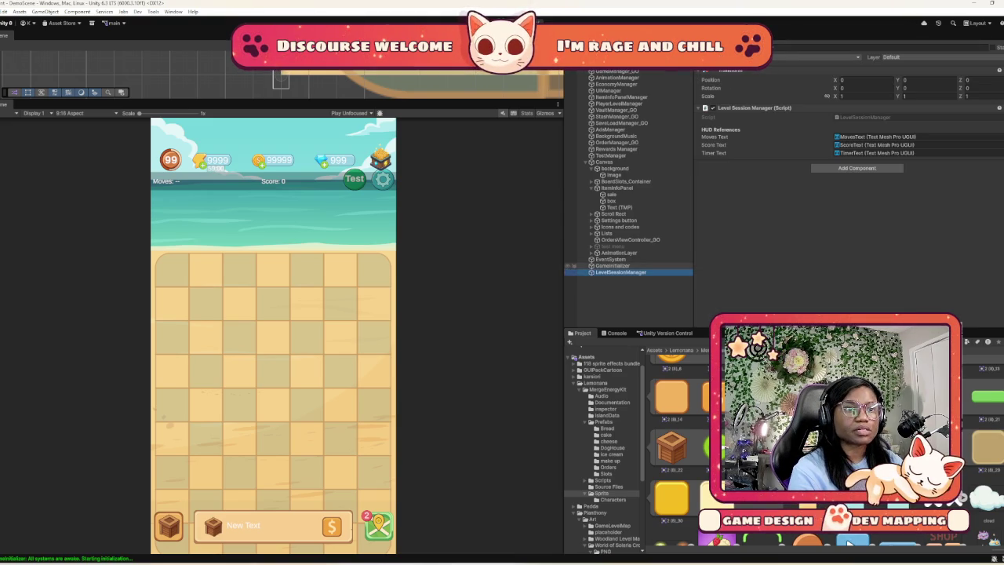
{"action": "left_click", "coordinate": [612, 266]}
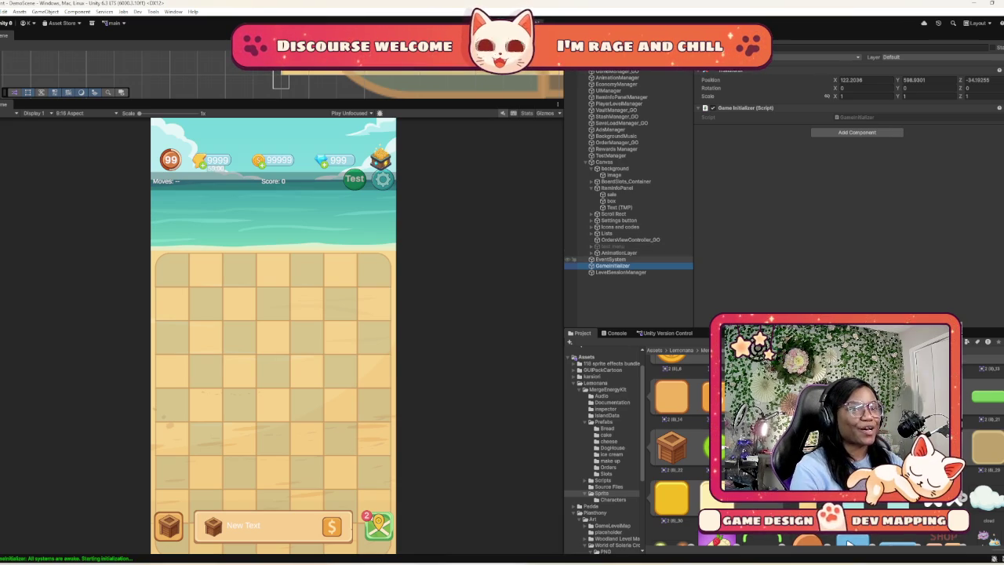
Peek into Icons and codes, fold the item info panel, and select background's Asset 12_0 Image
{"action": "left_click", "coordinate": [619, 226]}
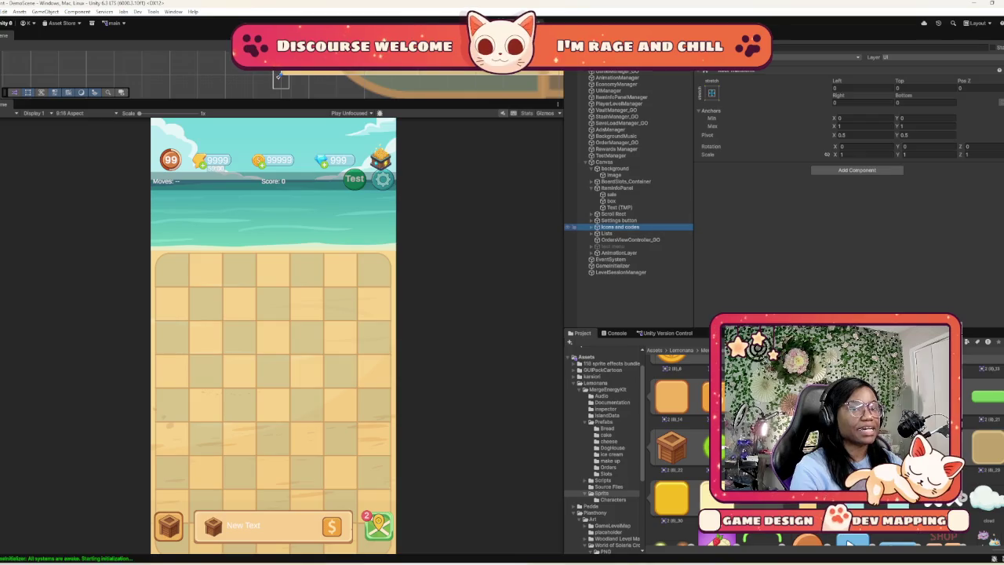
{"action": "key", "text": "Right"}
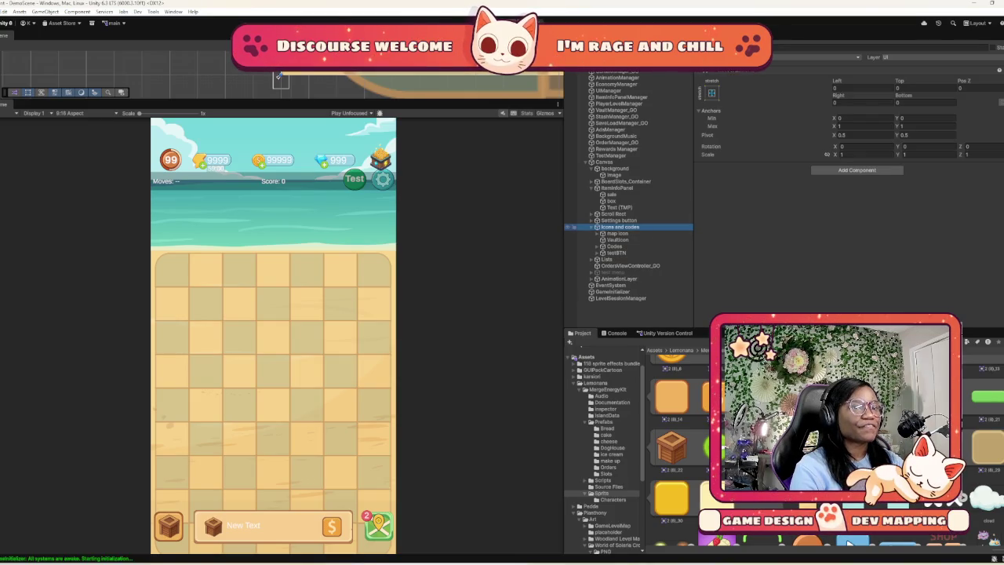
{"action": "key", "text": "Left"}
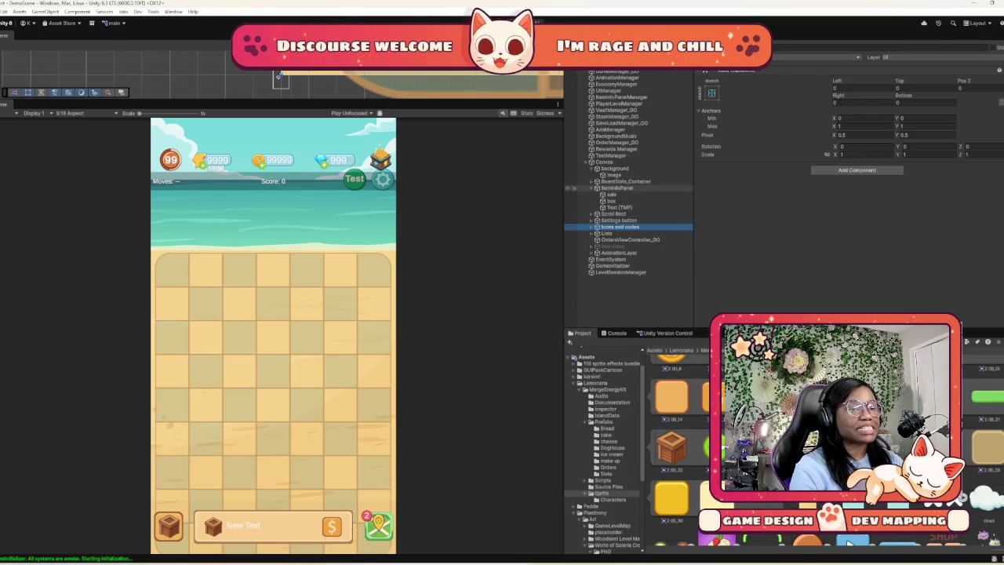
{"action": "left_click", "coordinate": [596, 189]}
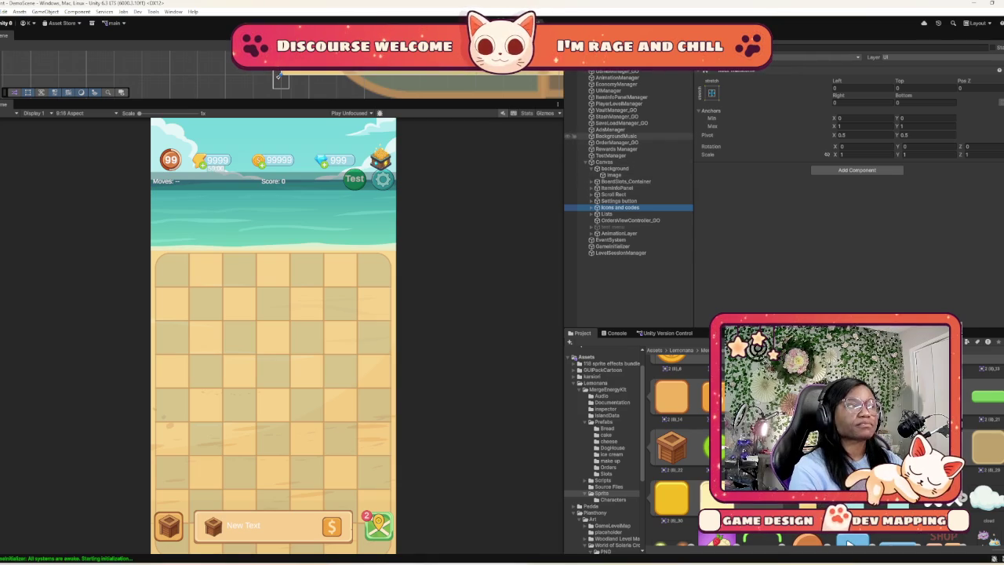
{"action": "left_click", "coordinate": [614, 168]}
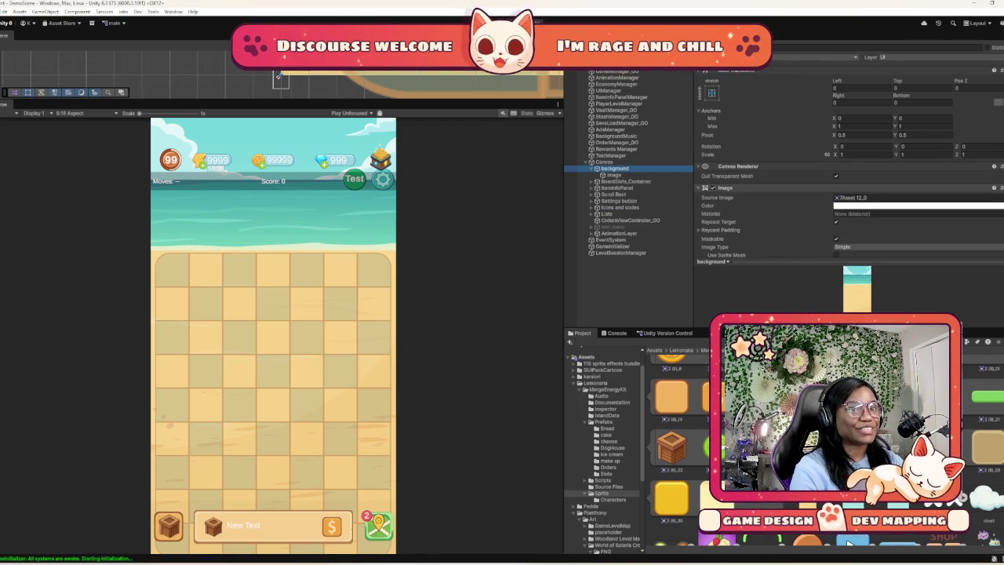
Switch the background Image off and back on, and briefly expand BoardSlots_Container
{"action": "left_click", "coordinate": [705, 188]}
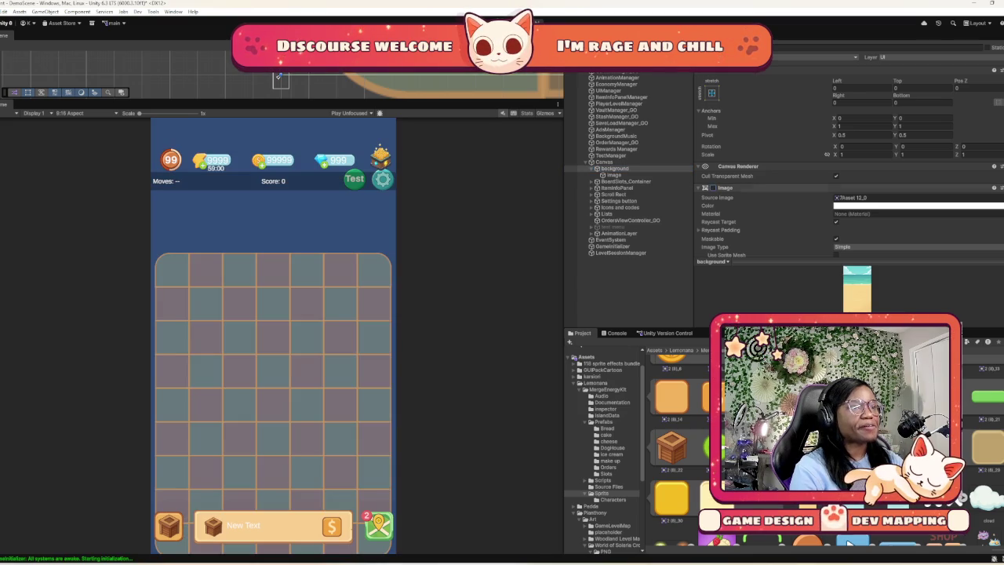
{"action": "left_click", "coordinate": [705, 188]}
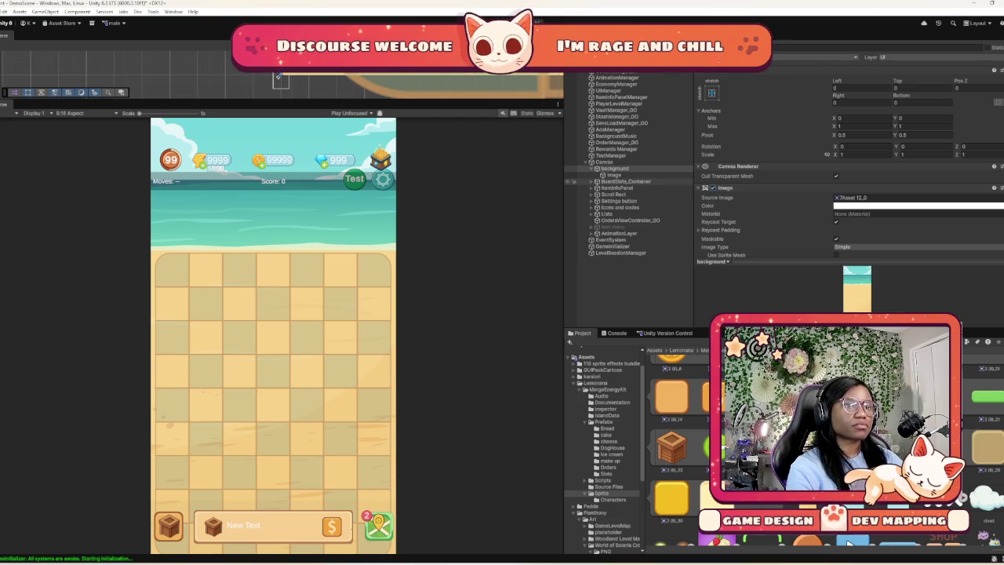
{"action": "left_click", "coordinate": [593, 181]}
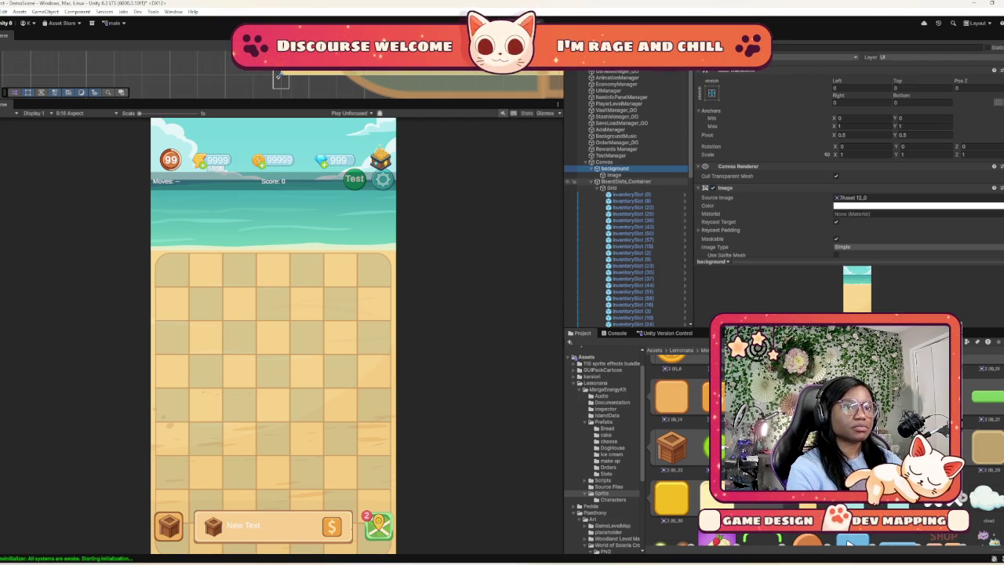
{"action": "left_click", "coordinate": [592, 181]}
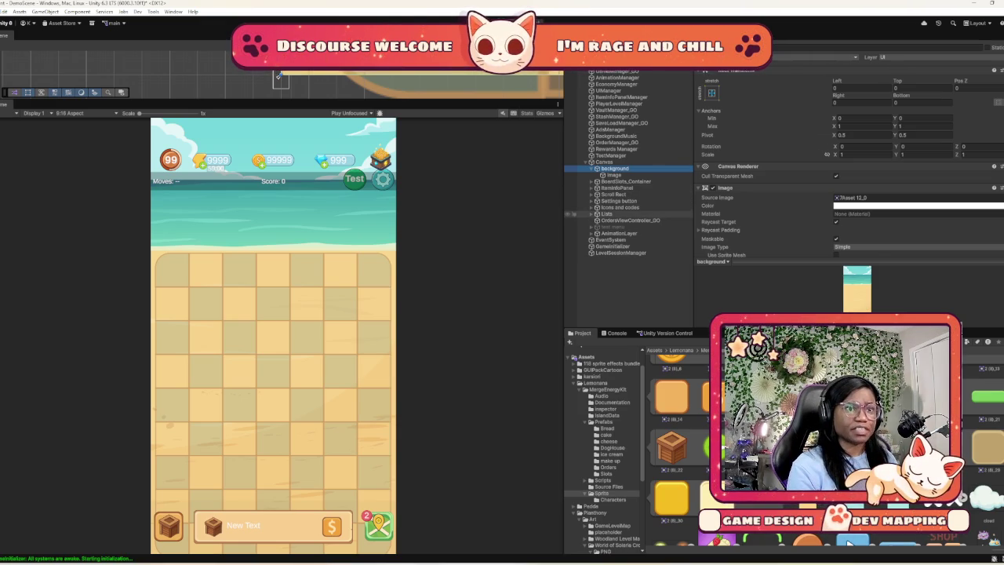
Select the Lists object to view its stretch-anchored Rect Transform
{"action": "left_click", "coordinate": [573, 214]}
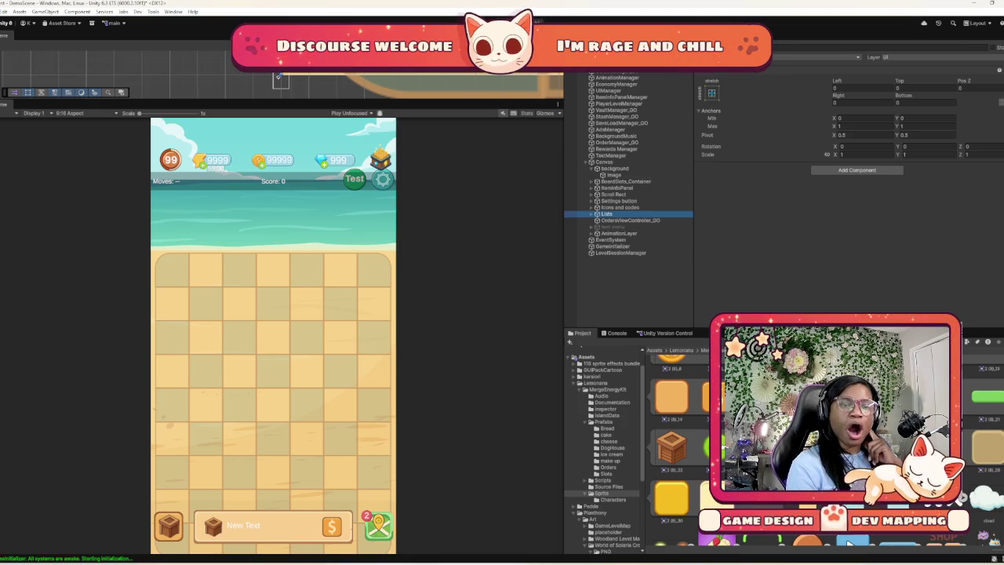
{"action": "scroll", "coordinate": [848, 542], "scroll_direction": "down", "scroll_amount": 3}
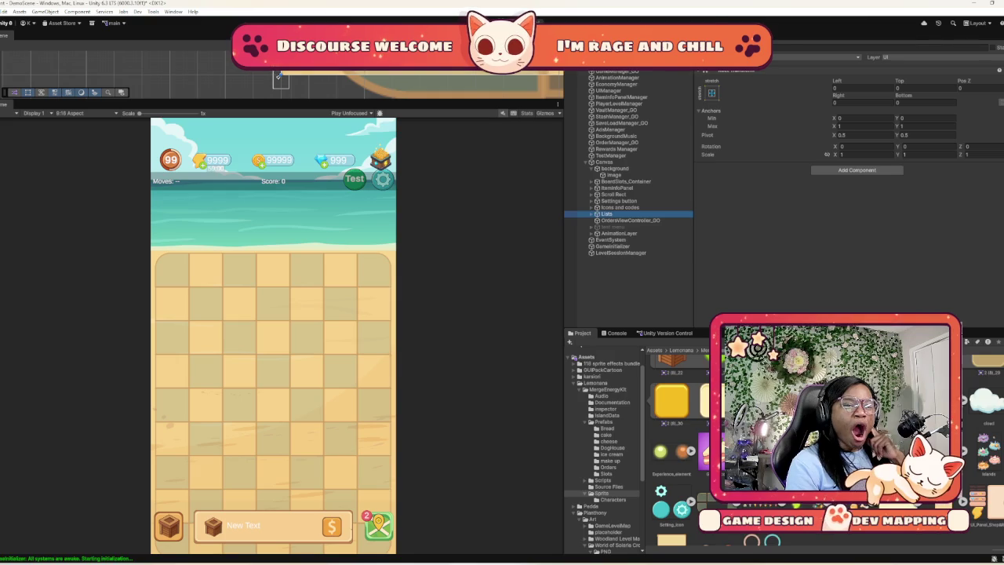
{"action": "scroll", "coordinate": [849, 543], "scroll_direction": "down", "scroll_amount": 1}
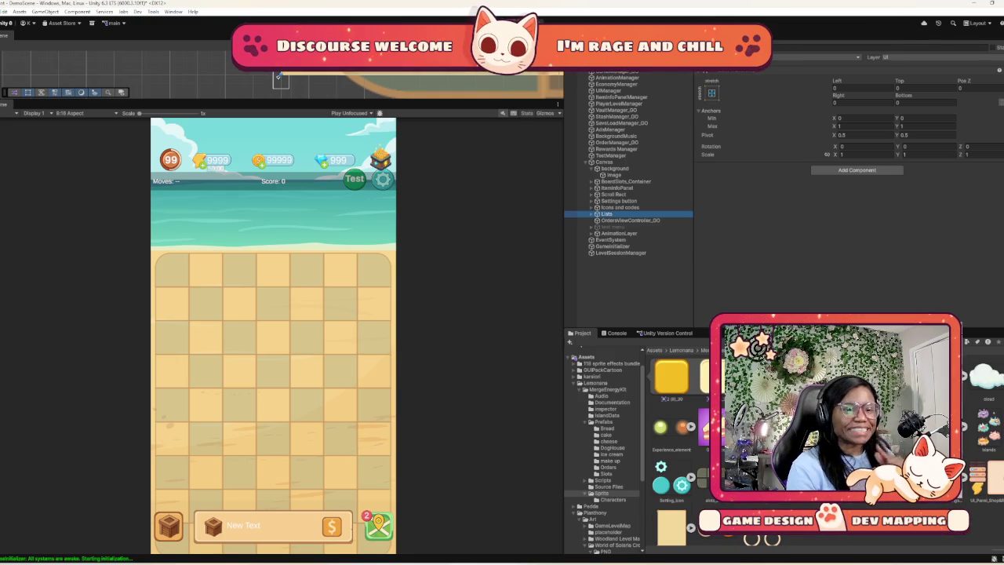
Select slots_image to view its import settings: Sprite (2D and UI), Multiple, 100 pixels per unit
{"action": "left_click", "coordinate": [849, 543]}
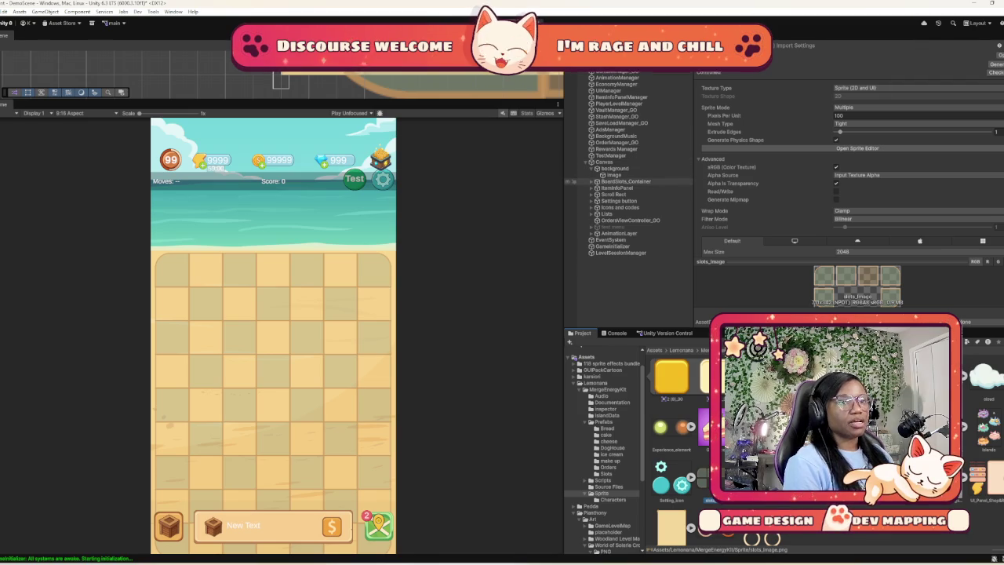
Inspect BoardSlots_Container, ItemInfoPanel, Scroll Rect and the Settings button's click behaviour
{"action": "left_click", "coordinate": [625, 181]}
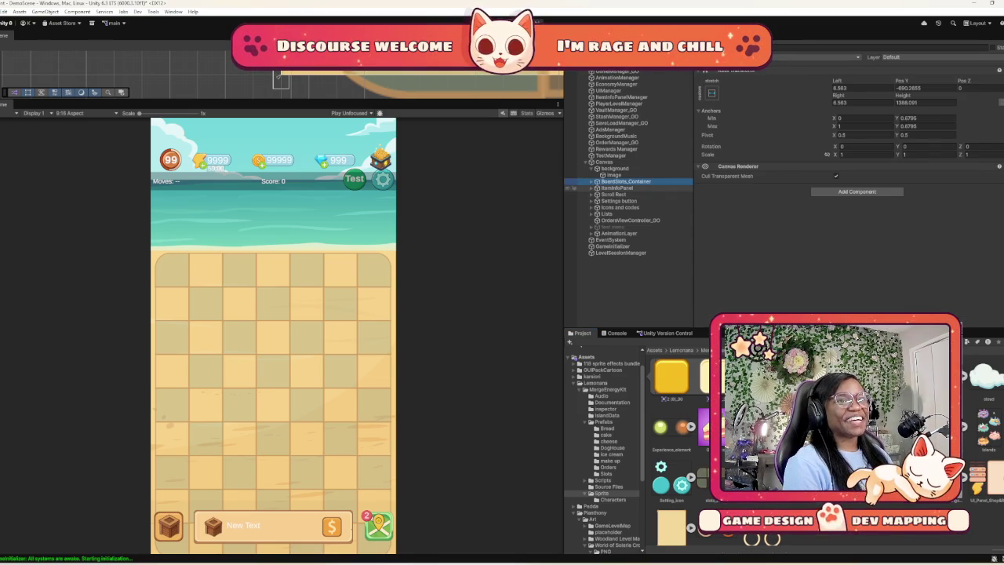
{"action": "left_click", "coordinate": [615, 188]}
{"action": "scroll", "coordinate": [847, 172], "scroll_direction": "down", "scroll_amount": 2}
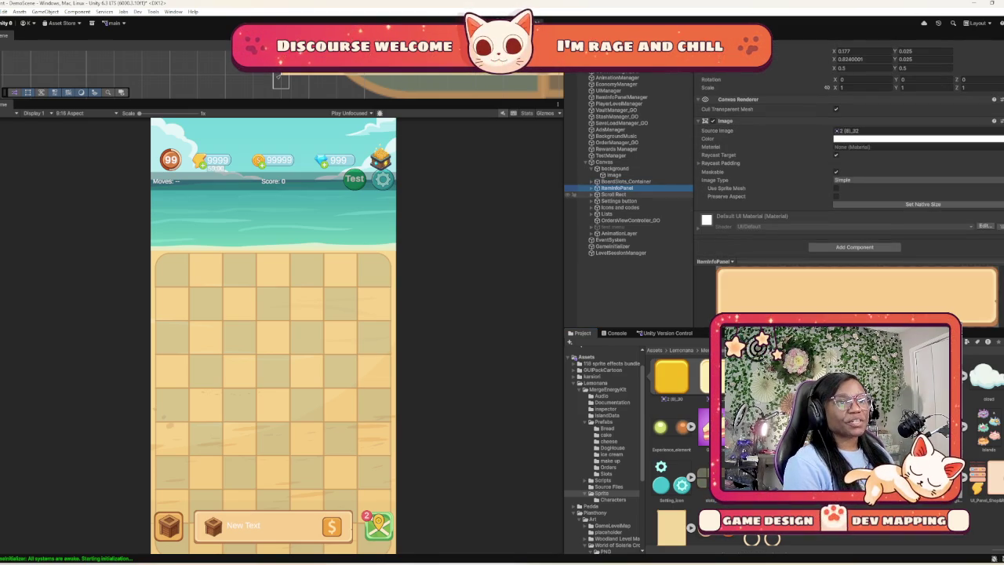
{"action": "left_click", "coordinate": [613, 194]}
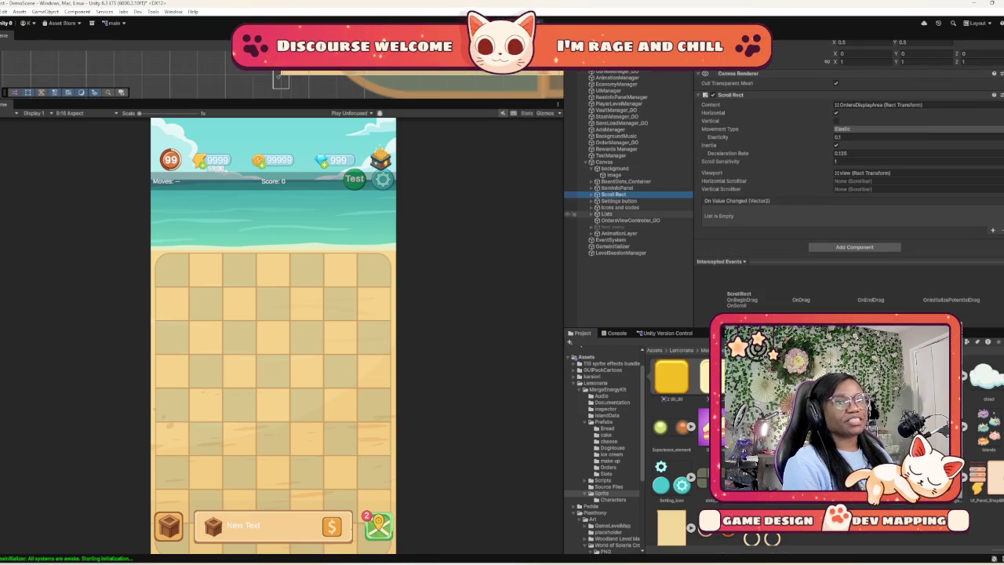
{"action": "left_click", "coordinate": [615, 201]}
{"action": "scroll", "coordinate": [847, 172], "scroll_direction": "down", "scroll_amount": 3}
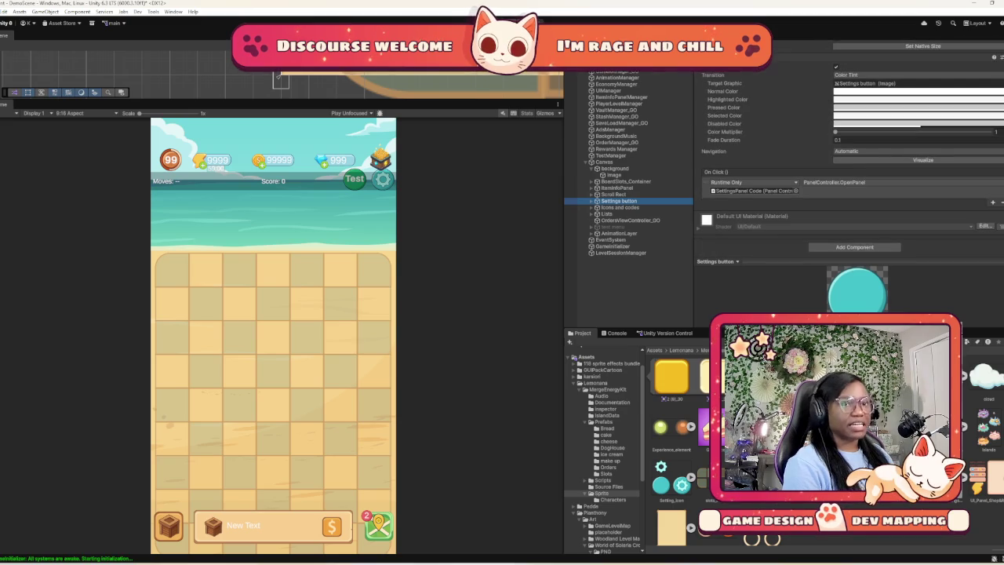
Inspect Icons and codes, Lists and OrdersViewController_GO, then ping its OrdersDisplayArea UI parent
{"action": "left_click", "coordinate": [620, 207]}
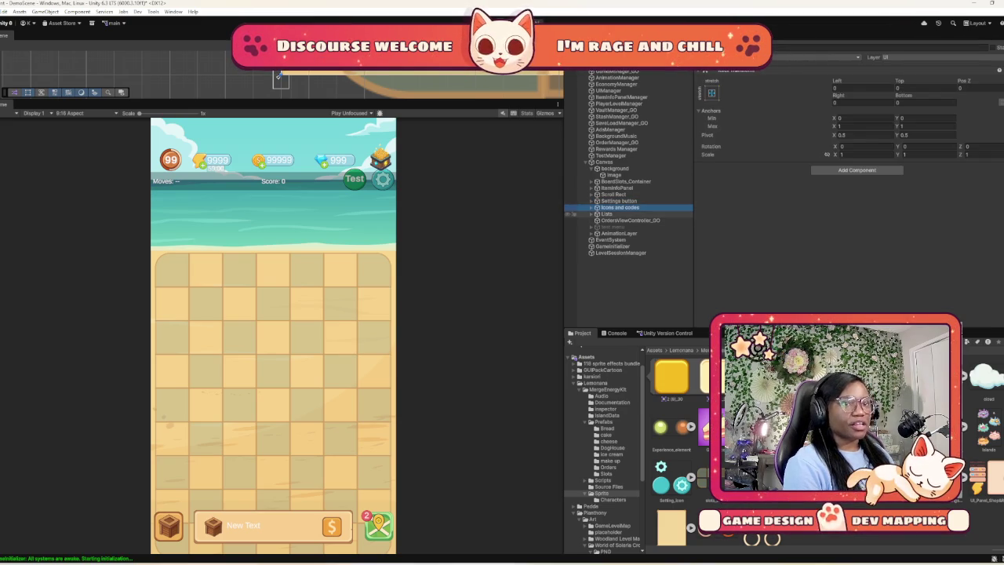
{"action": "left_click", "coordinate": [607, 213]}
{"action": "left_click", "coordinate": [628, 221]}
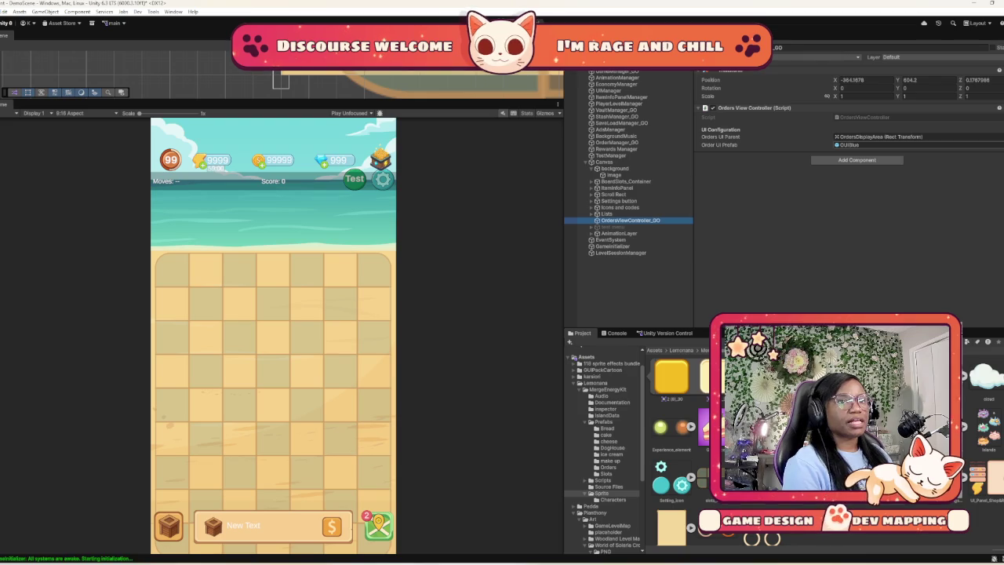
{"action": "double_click", "coordinate": [878, 137]}
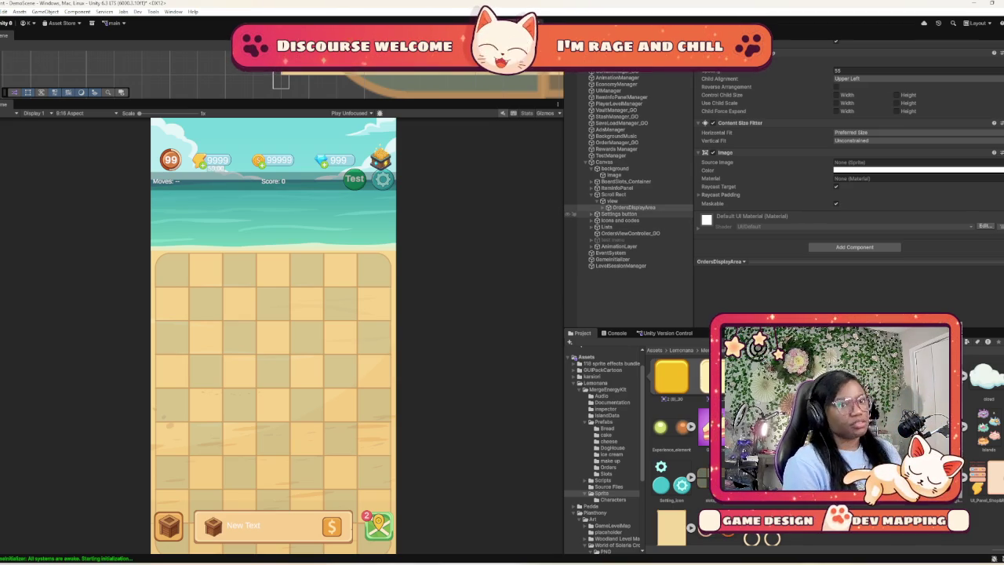
Peek inside OrdersDisplayArea's cards, then select Lists and OrdersViewController_GO to see its Orders UI Parent
{"action": "left_click", "coordinate": [602, 207]}
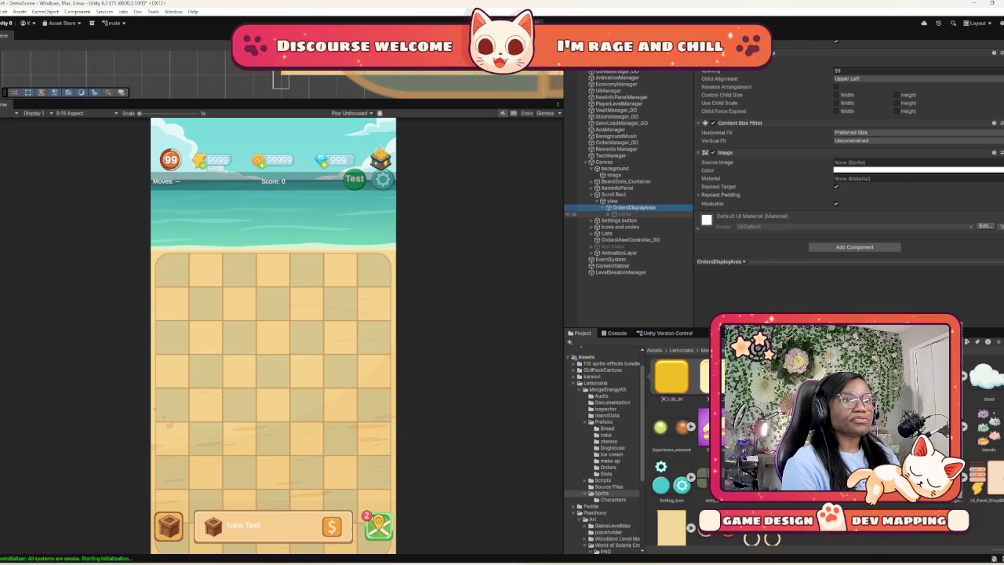
{"action": "left_click", "coordinate": [614, 213]}
{"action": "left_click", "coordinate": [614, 213]}
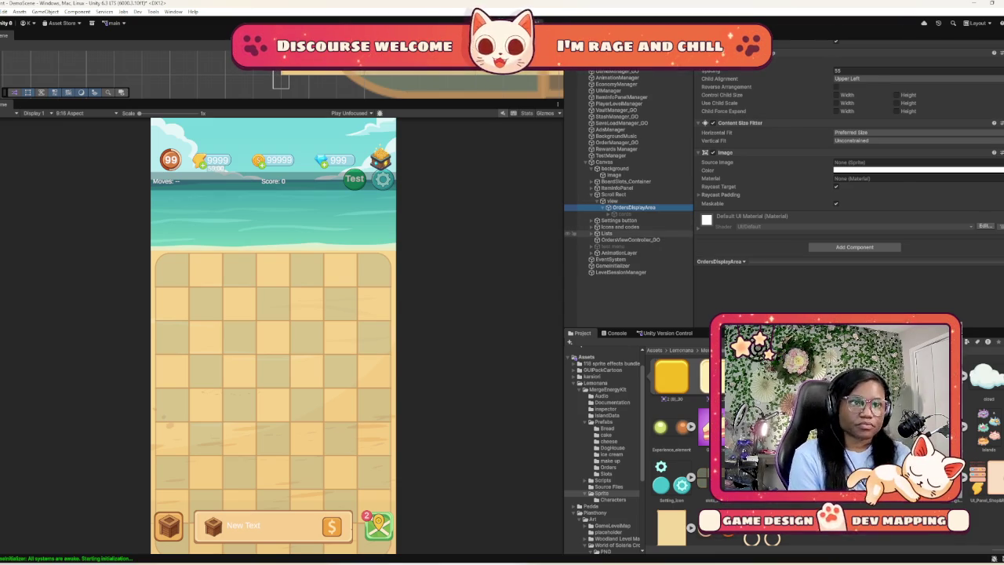
{"action": "left_click", "coordinate": [603, 233]}
{"action": "left_click", "coordinate": [627, 239]}
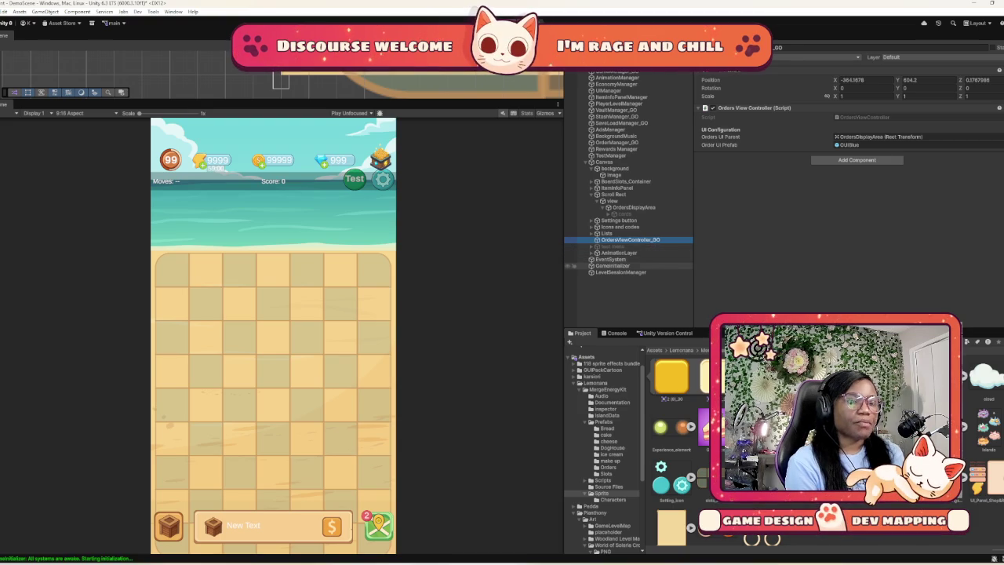
Review LevelSessionManager, EventSystem, LevelCompletePanelManager and LevelHUD, then return to OrdersViewController_GO
{"action": "left_click", "coordinate": [620, 272]}
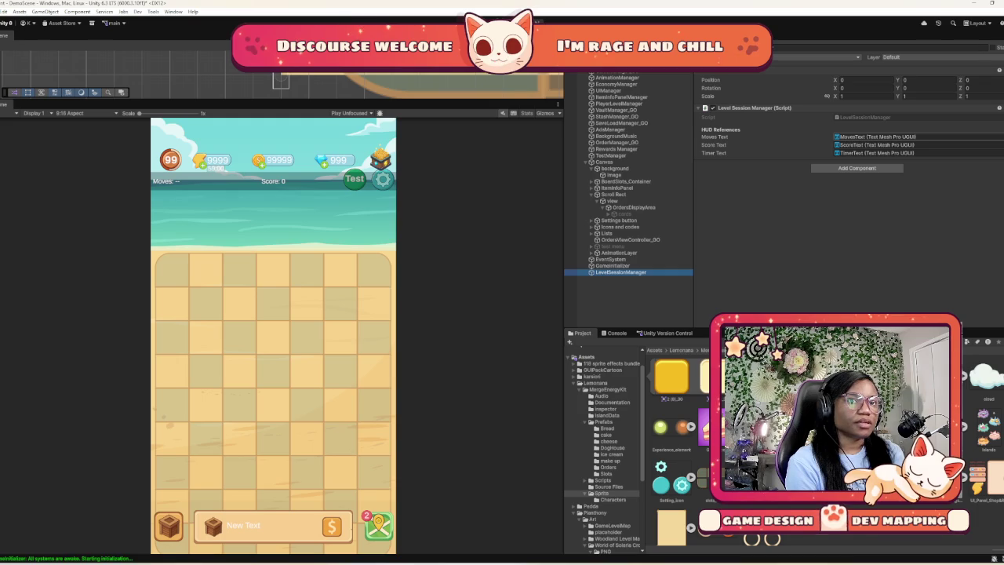
{"action": "left_click", "coordinate": [611, 258]}
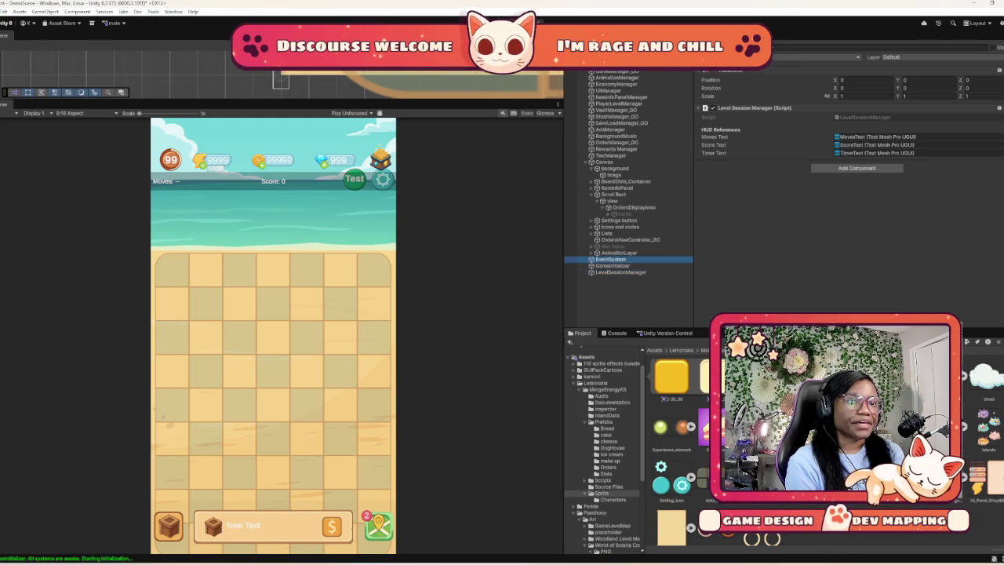
{"action": "left_click", "coordinate": [592, 253]}
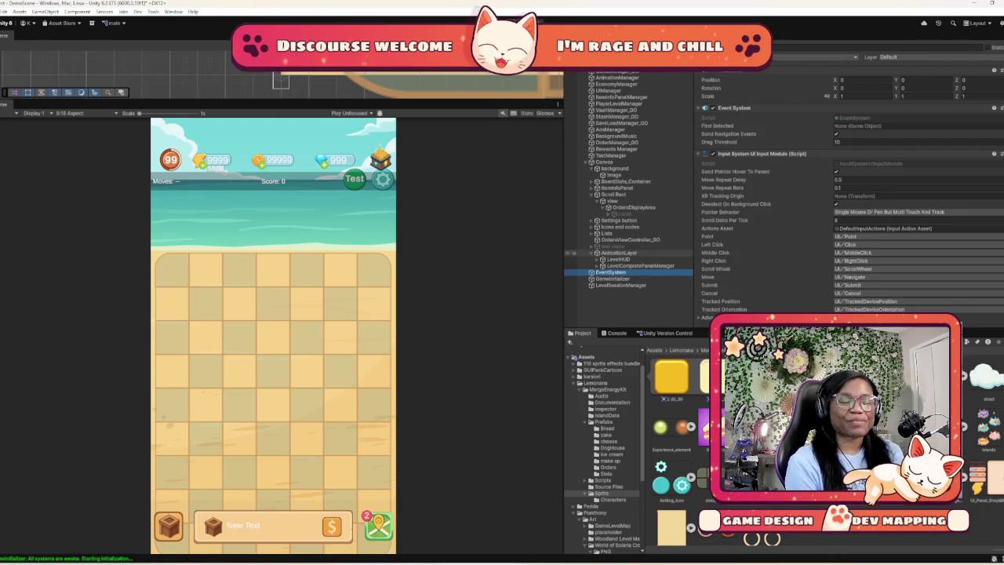
{"action": "scroll", "coordinate": [850, 176], "scroll_direction": "down", "scroll_amount": 1}
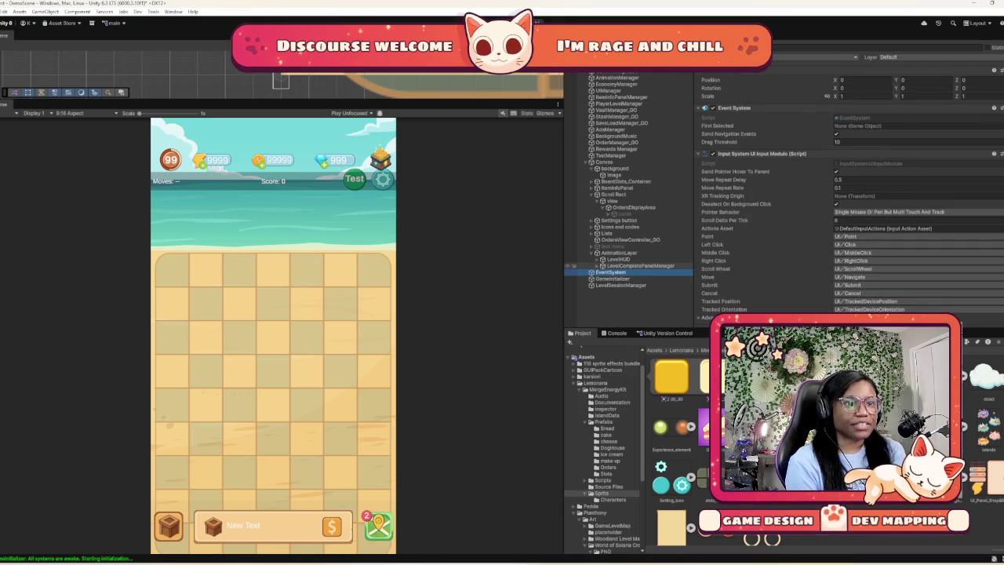
{"action": "left_click", "coordinate": [639, 265]}
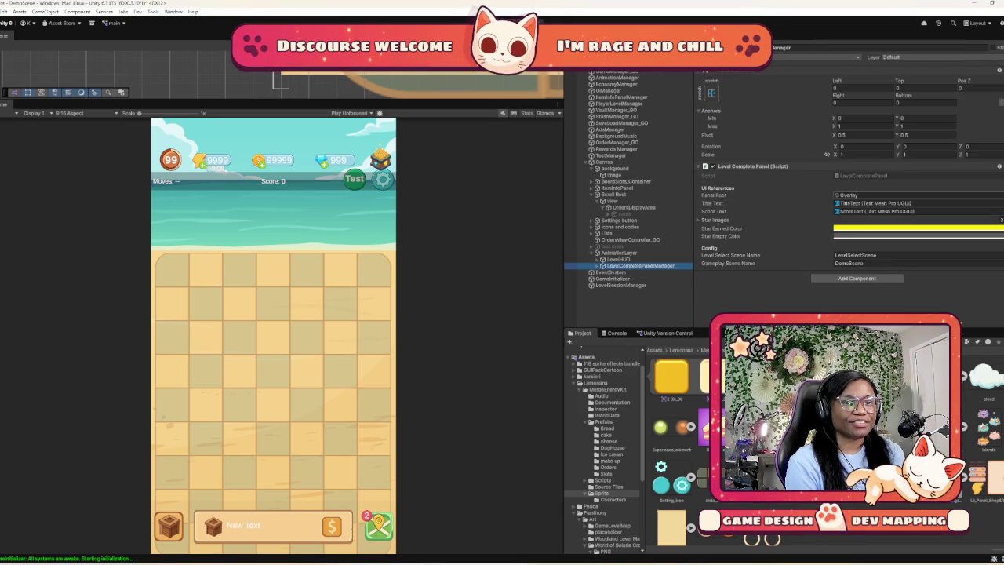
{"action": "left_click", "coordinate": [620, 258]}
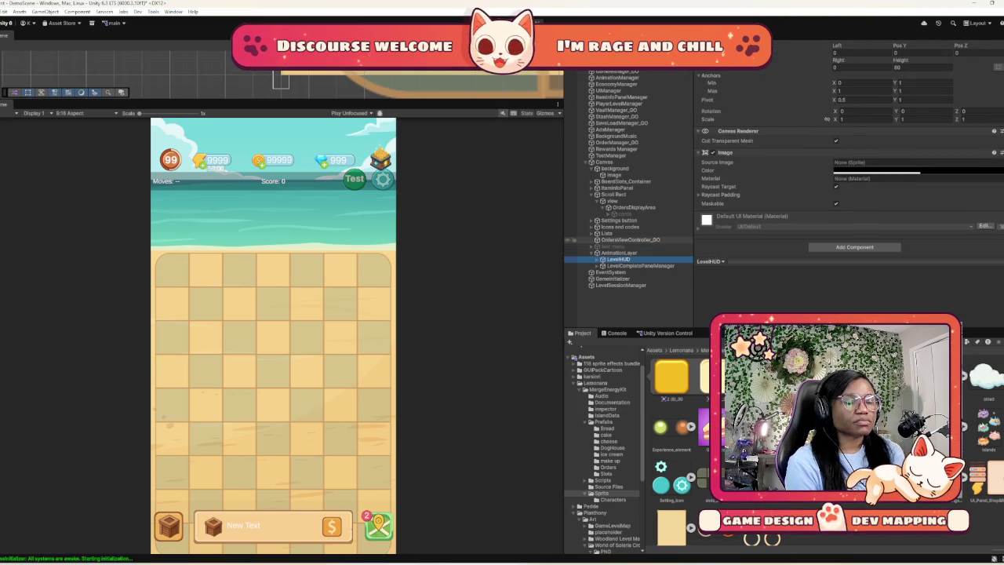
{"action": "left_click", "coordinate": [627, 239]}
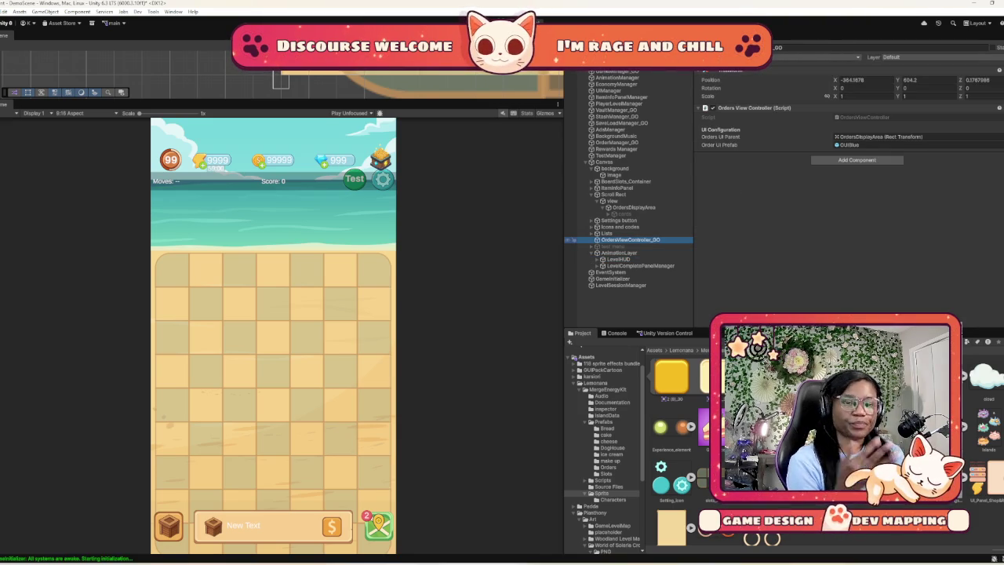
Expand Icons and codes and inspect the map icon, VaultIcon, Codes and testBTN objects
{"action": "left_click", "coordinate": [603, 233]}
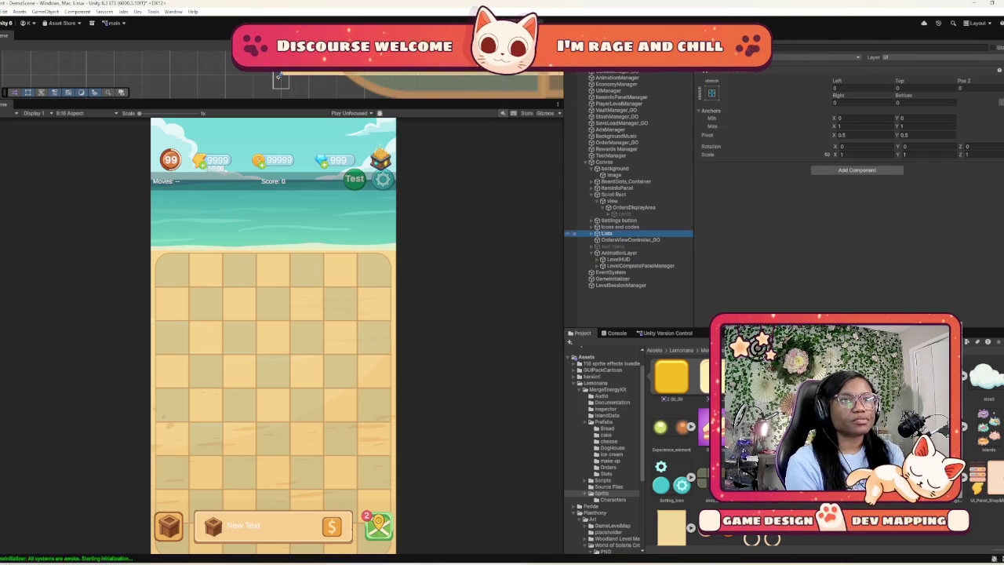
{"action": "left_click", "coordinate": [619, 226]}
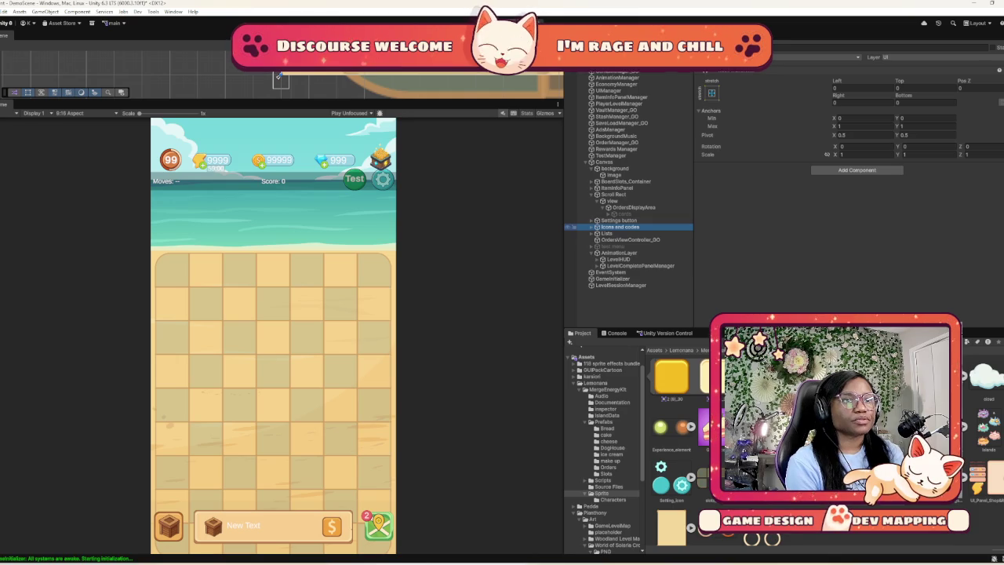
{"action": "left_click", "coordinate": [593, 226]}
{"action": "left_click", "coordinate": [617, 232]}
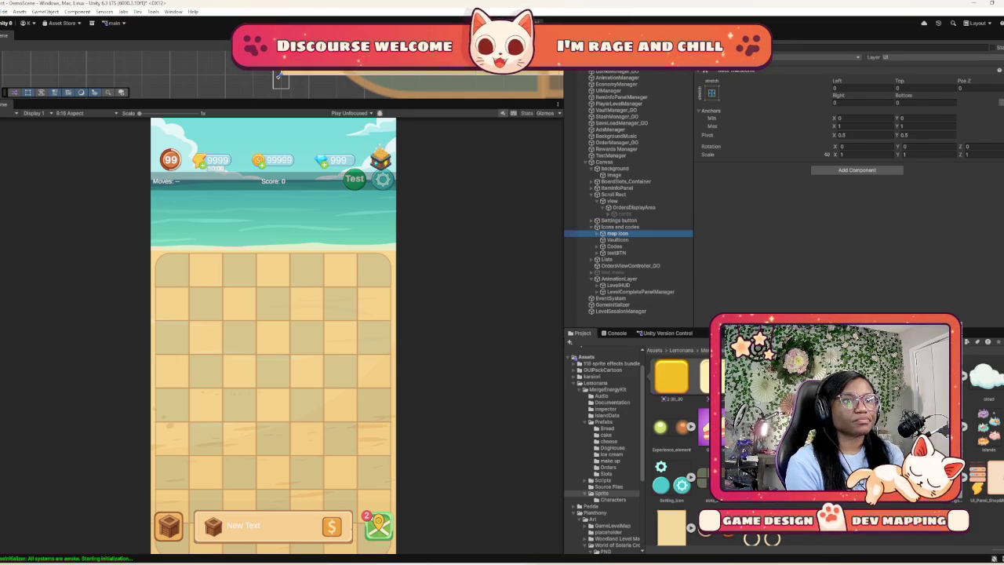
{"action": "left_click", "coordinate": [613, 240]}
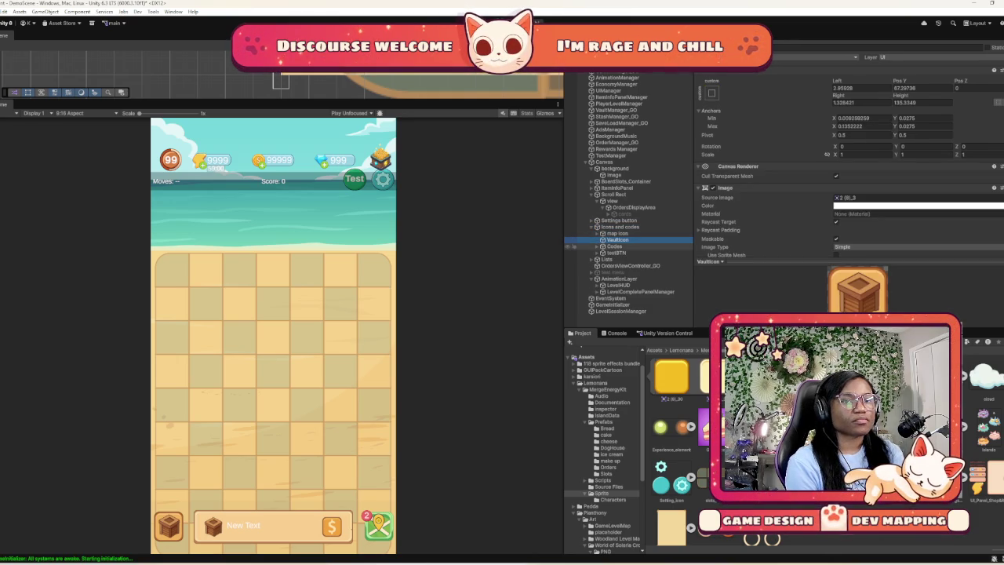
{"action": "left_click", "coordinate": [614, 246]}
{"action": "left_click", "coordinate": [615, 252]}
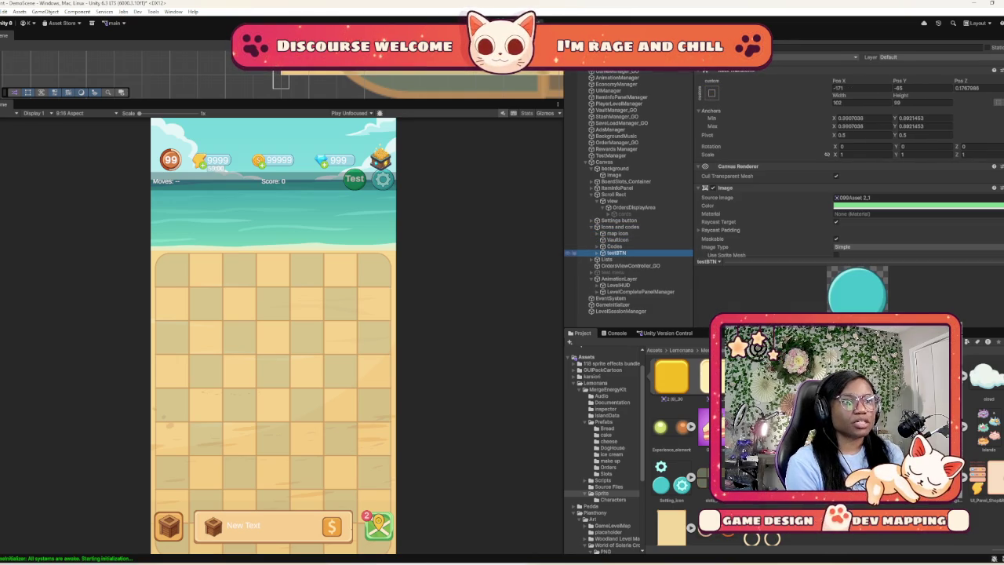
Review the shop and SettingsPanel Code controllers, VaultIcon sprite and the Settings button's gear image
{"action": "left_click", "coordinate": [602, 246]}
{"action": "left_click", "coordinate": [629, 253]}
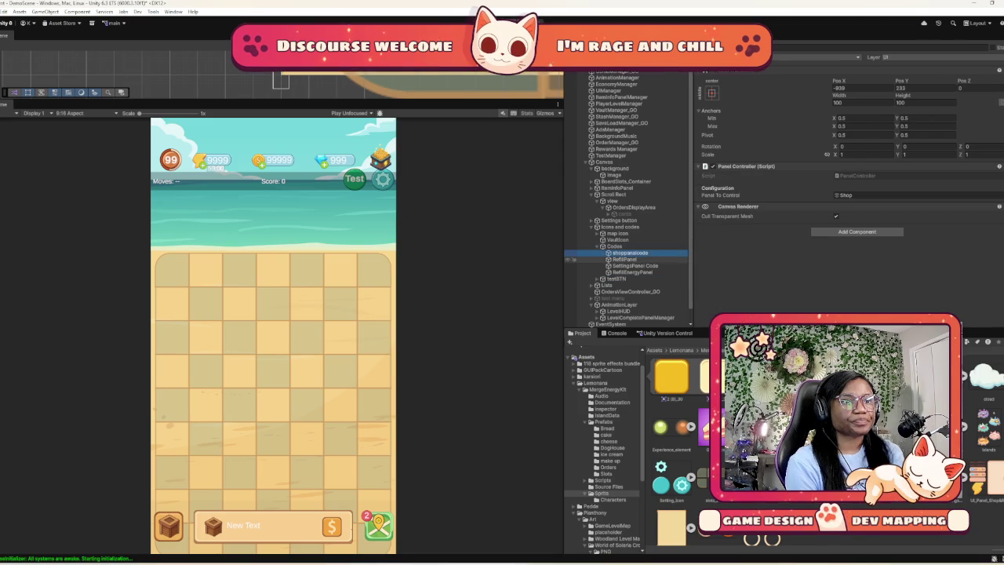
{"action": "left_click", "coordinate": [634, 266]}
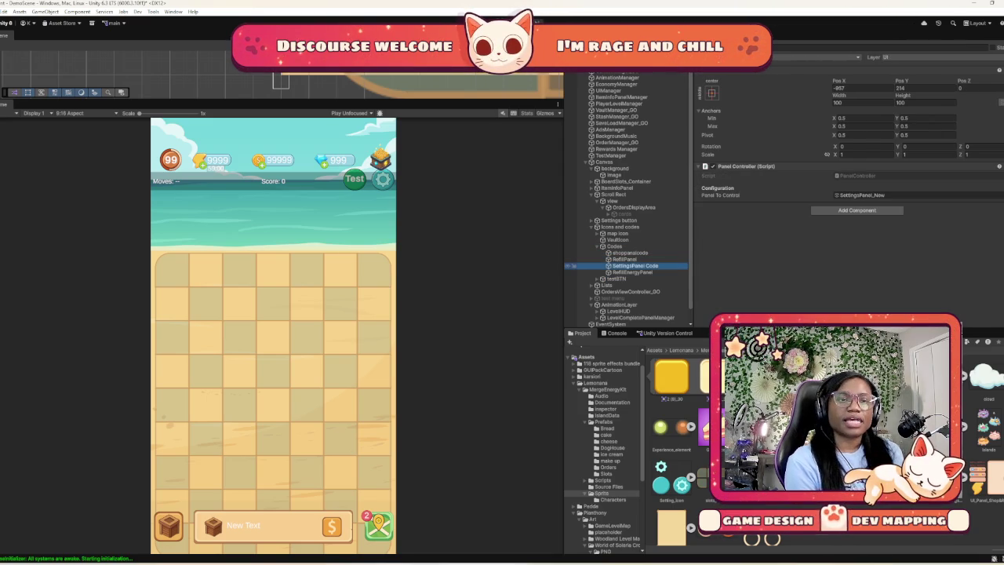
{"action": "left_click", "coordinate": [602, 247]}
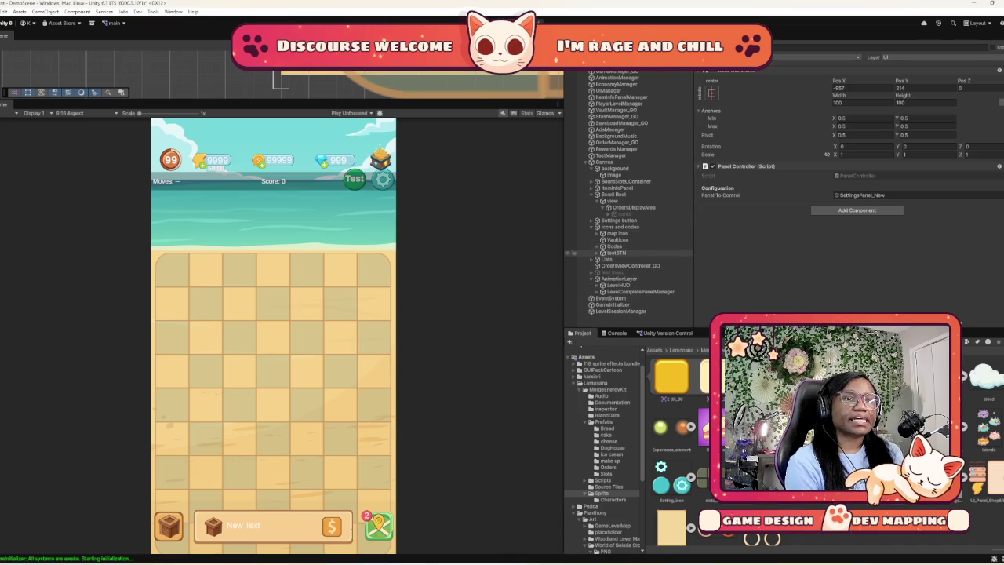
{"action": "left_click", "coordinate": [618, 240]}
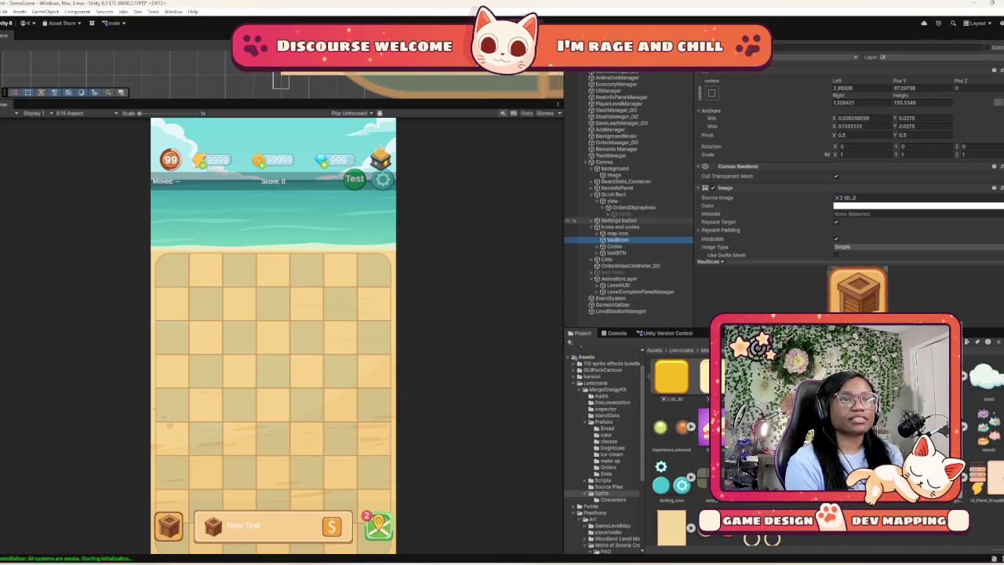
{"action": "left_click", "coordinate": [619, 221]}
{"action": "left_click", "coordinate": [592, 220]}
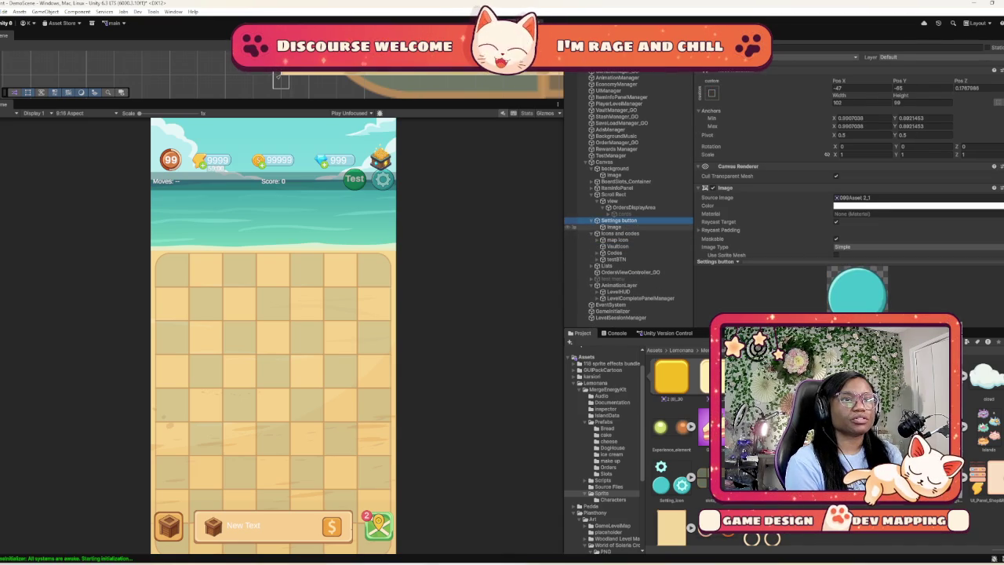
{"action": "left_click", "coordinate": [614, 226]}
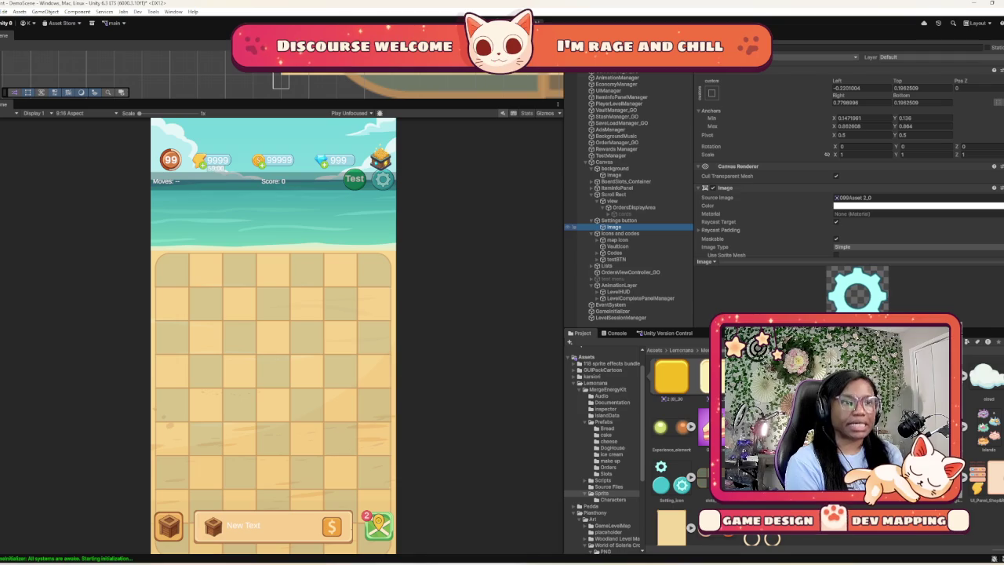
{"action": "left_click", "coordinate": [592, 220]}
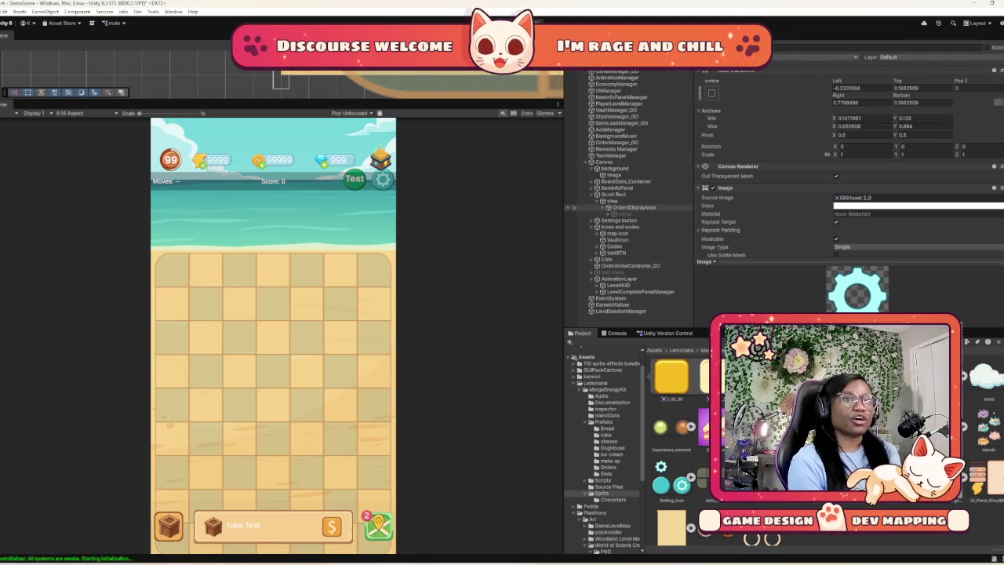
Inspect OrdersDisplayArea, view's mask and the Scroll Rect's Elastic movement with 0.135 deceleration
{"action": "left_click", "coordinate": [575, 207]}
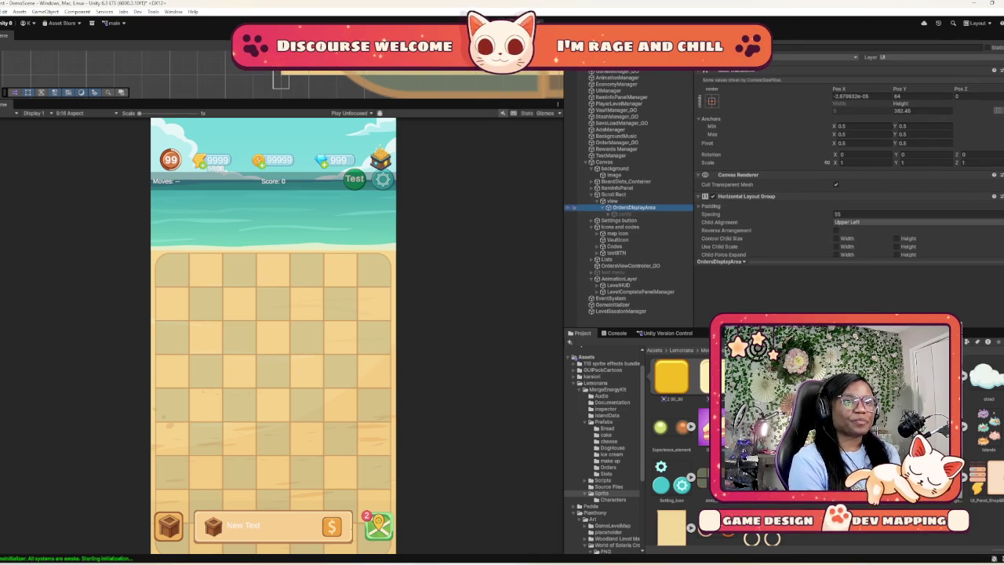
{"action": "left_click", "coordinate": [574, 201]}
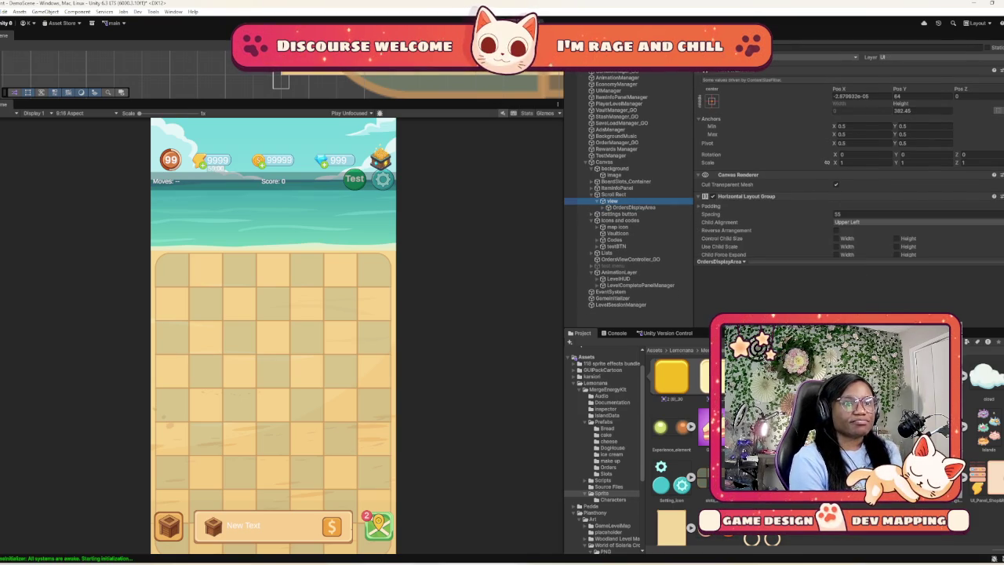
{"action": "left_click", "coordinate": [573, 195]}
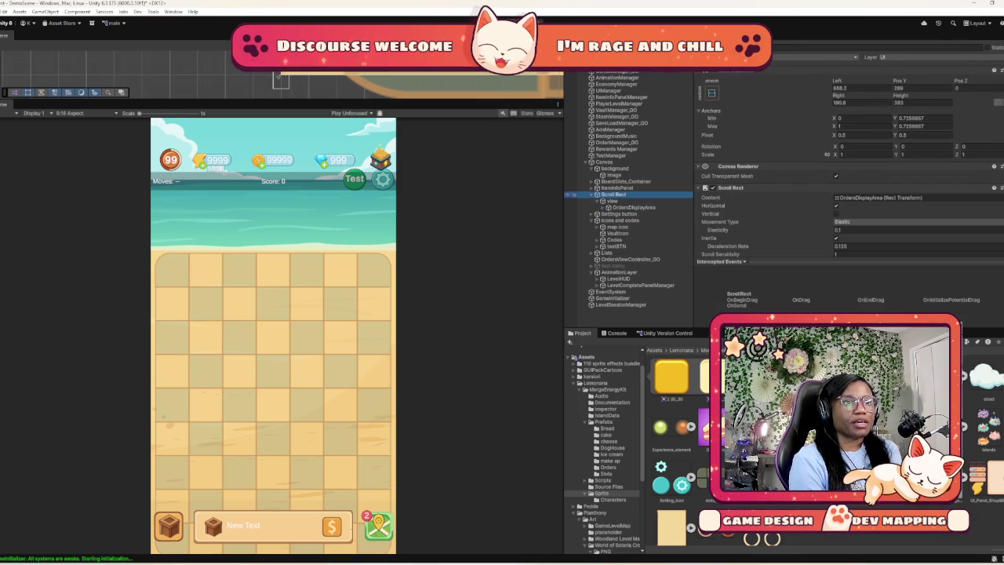
{"action": "scroll", "coordinate": [847, 196], "scroll_direction": "down", "scroll_amount": 3}
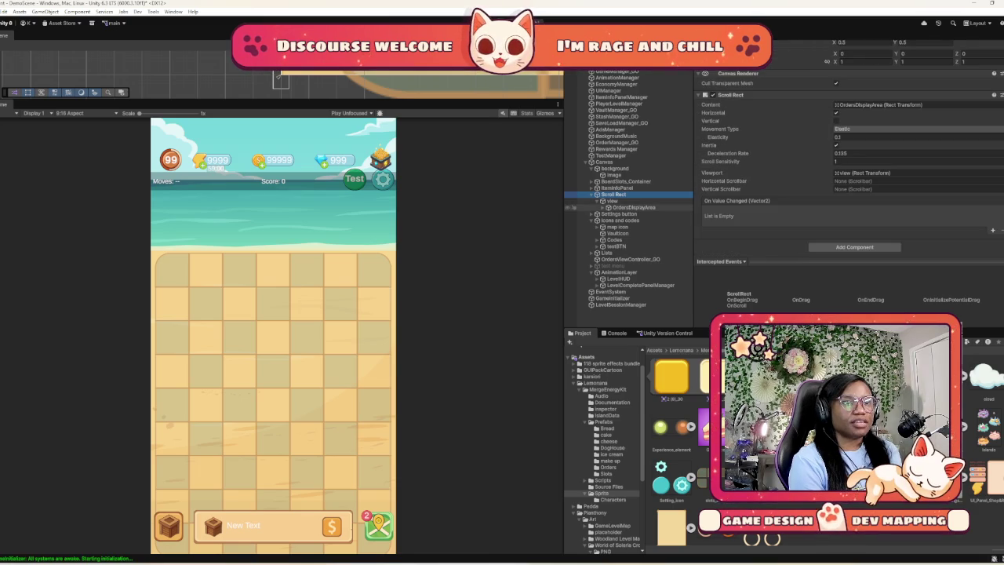
Inspect the sale and box buttons and the 'New Text' Text (TMP), then reveal the board Grid
{"action": "left_click", "coordinate": [593, 194]}
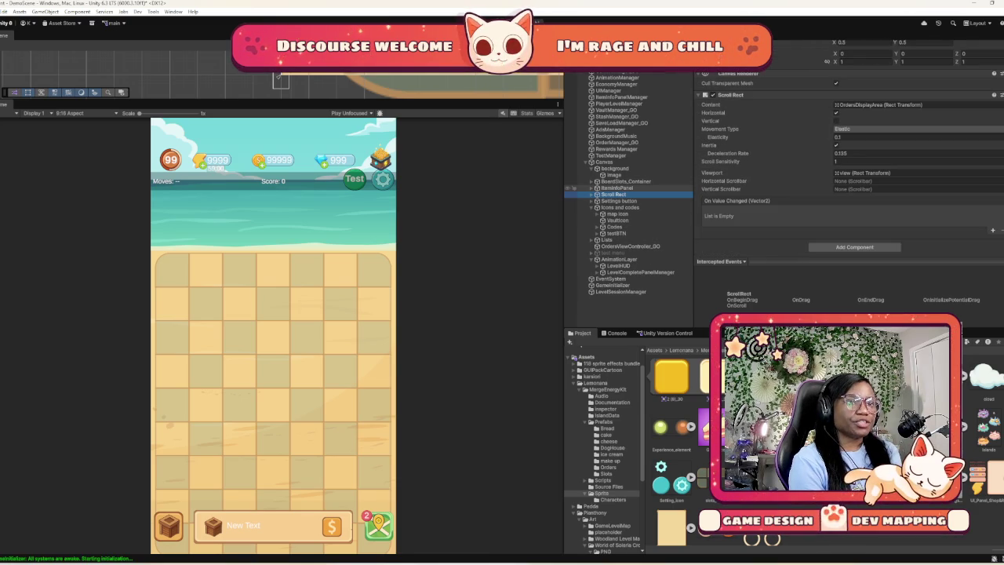
{"action": "left_click", "coordinate": [593, 188]}
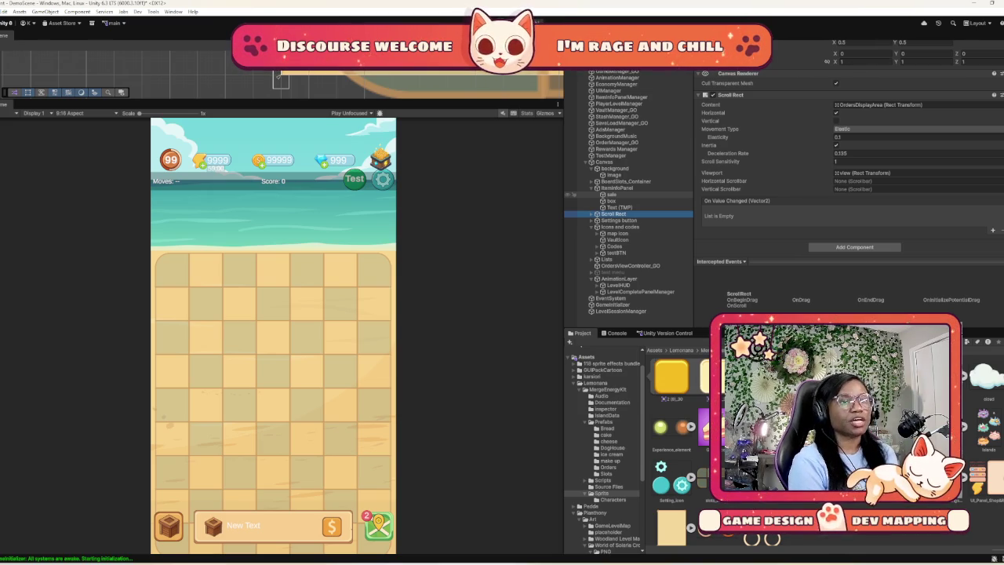
{"action": "left_click", "coordinate": [611, 195]}
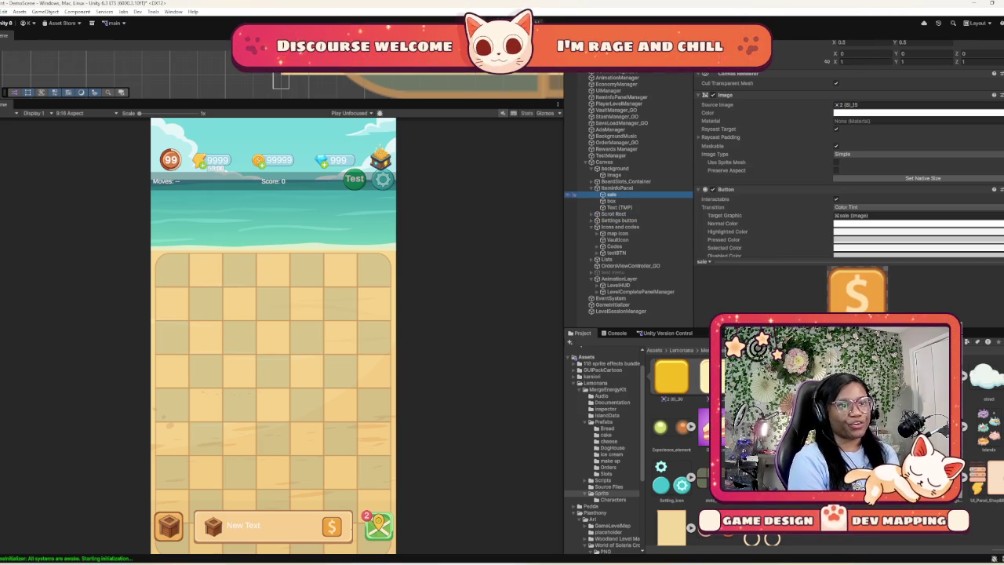
{"action": "left_click", "coordinate": [608, 201]}
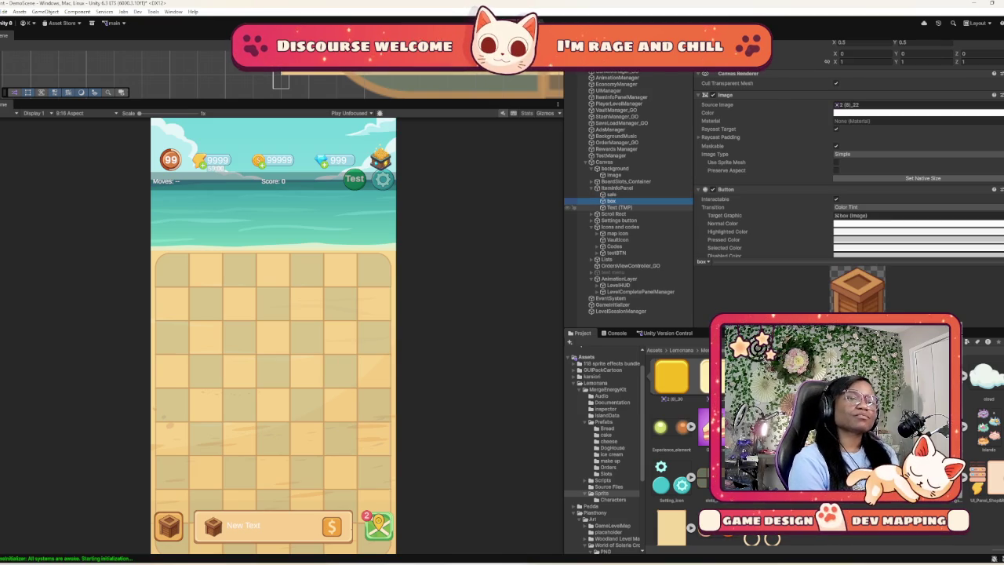
{"action": "left_click", "coordinate": [573, 207]}
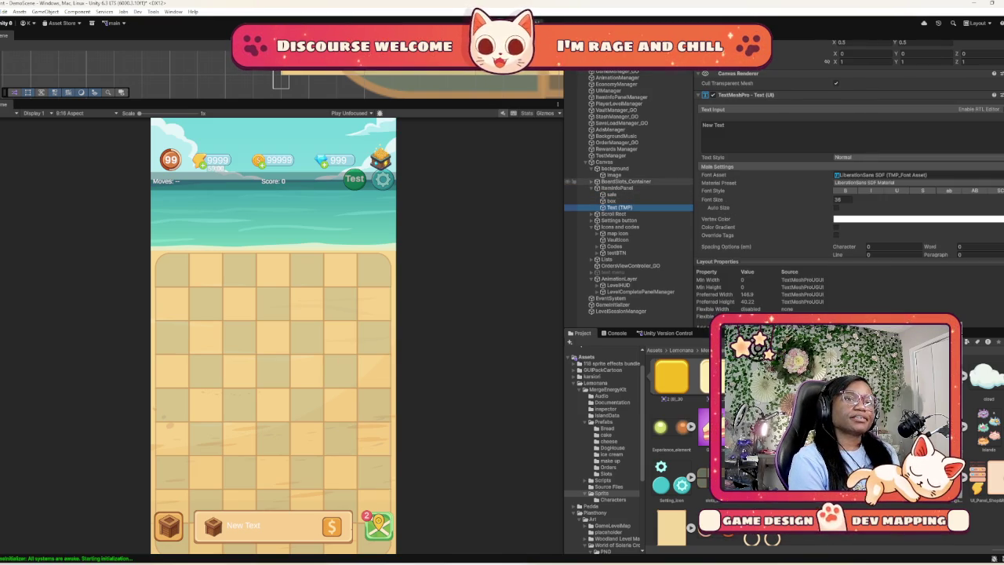
{"action": "left_click", "coordinate": [597, 182]}
Check the Grid's layout group and select InventorySlot (0)
{"action": "left_click", "coordinate": [611, 187]}
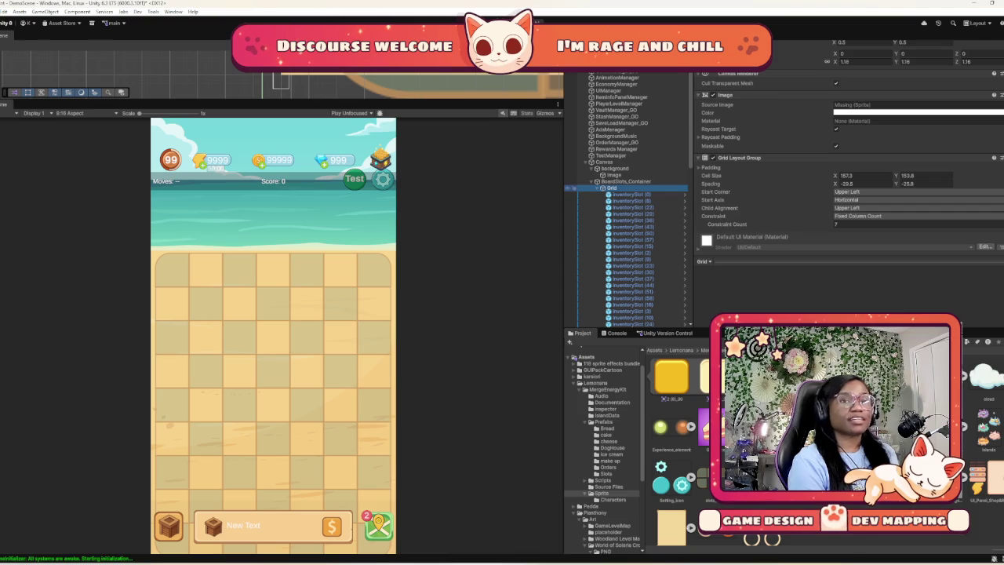
{"action": "scroll", "coordinate": [847, 173], "scroll_direction": "up", "scroll_amount": 3}
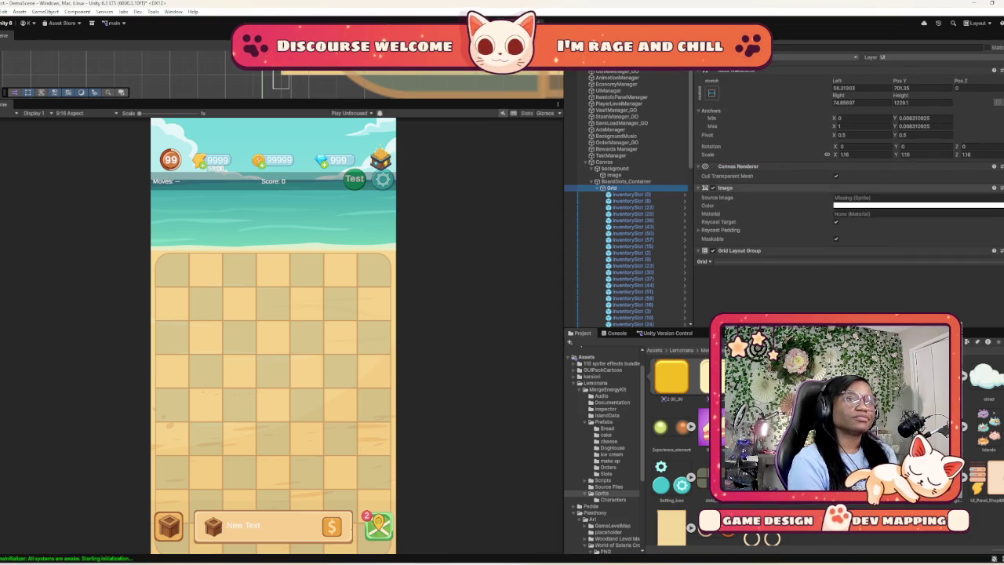
{"action": "left_click", "coordinate": [631, 195]}
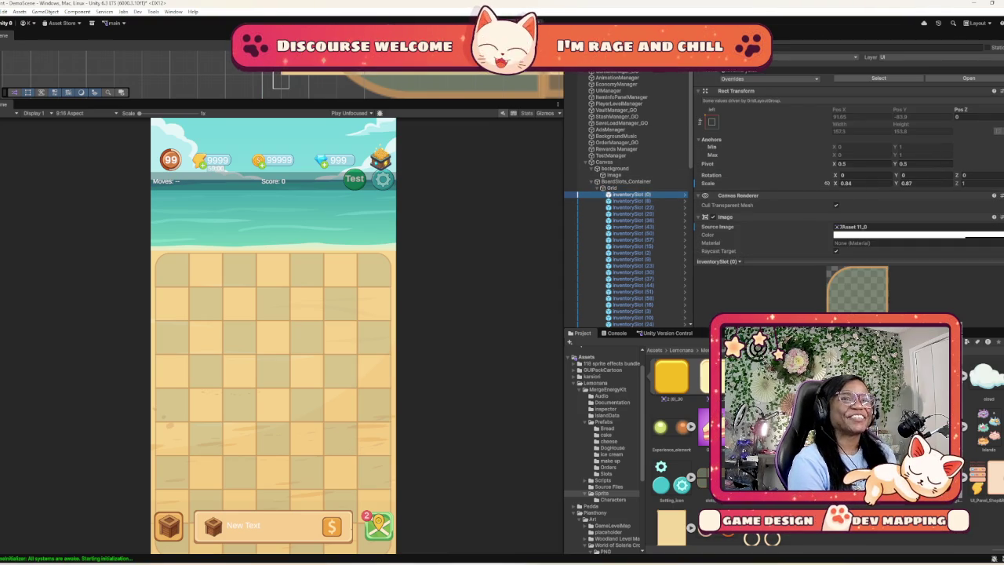
Open the InventorySlot prefab from the Prefabs folder and review its layout and script
{"action": "left_click_drag", "start_coordinate": [631, 195], "coordinate": [603, 421]}
{"action": "double_click", "coordinate": [670, 429]}
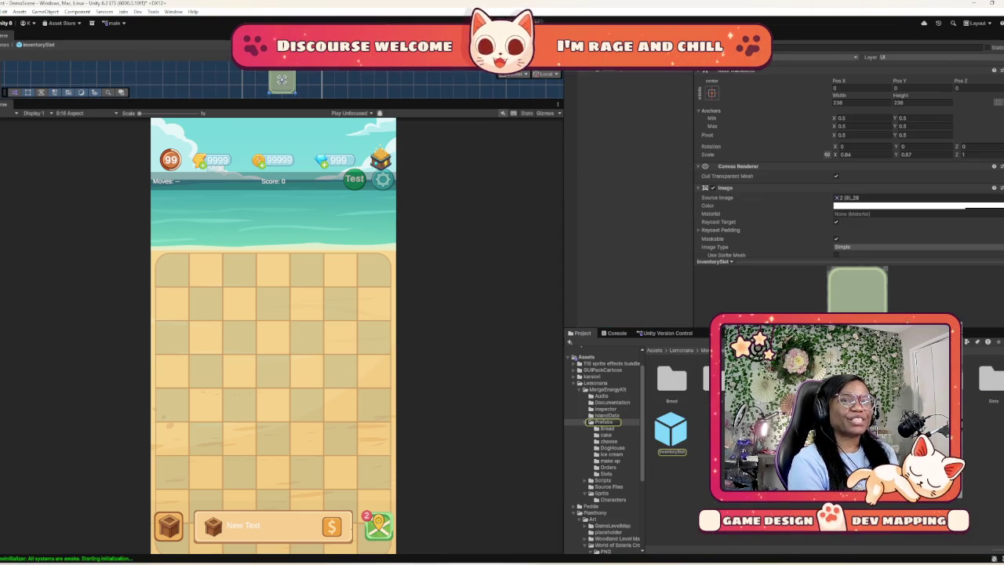
{"action": "scroll", "coordinate": [847, 156], "scroll_direction": "down", "scroll_amount": 5}
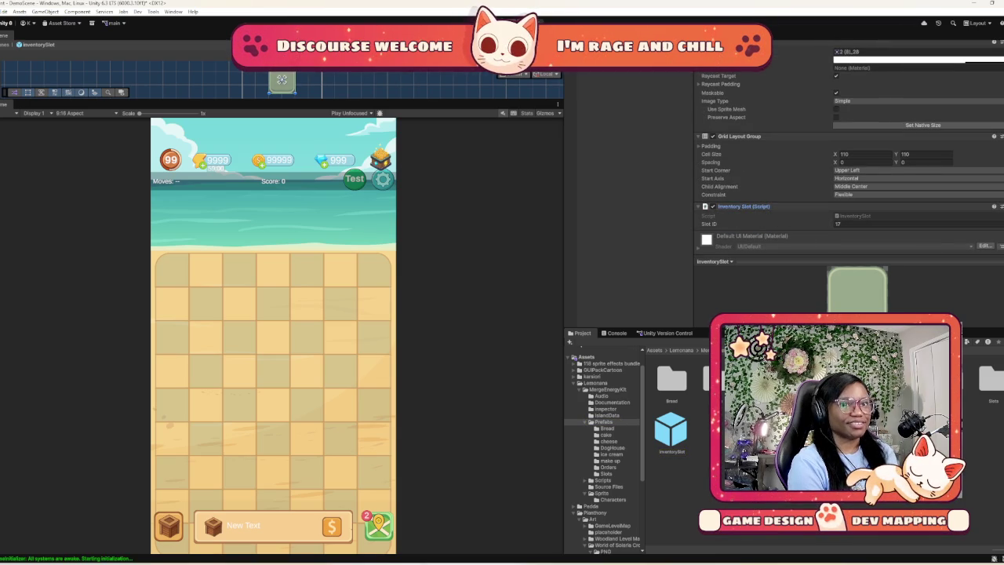
{"action": "scroll", "coordinate": [847, 157], "scroll_direction": "up", "scroll_amount": 5}
{"action": "scroll", "coordinate": [847, 156], "scroll_direction": "down", "scroll_amount": 5}
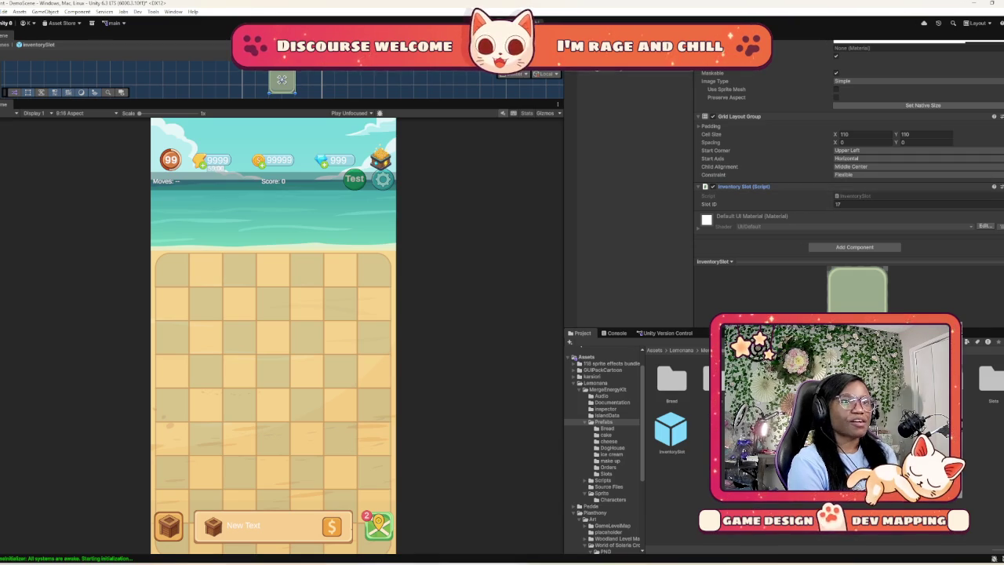
{"action": "scroll", "coordinate": [847, 157], "scroll_direction": "up", "scroll_amount": 5}
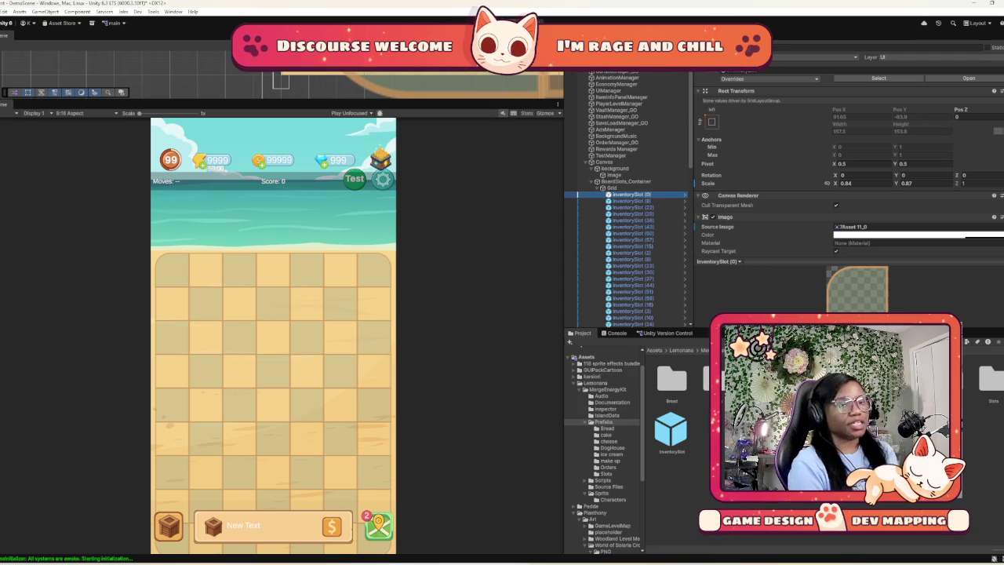
Fold the Grid and inspect BoardSlots_Container, background and its Image child's sprite settings
{"action": "left_click", "coordinate": [601, 188]}
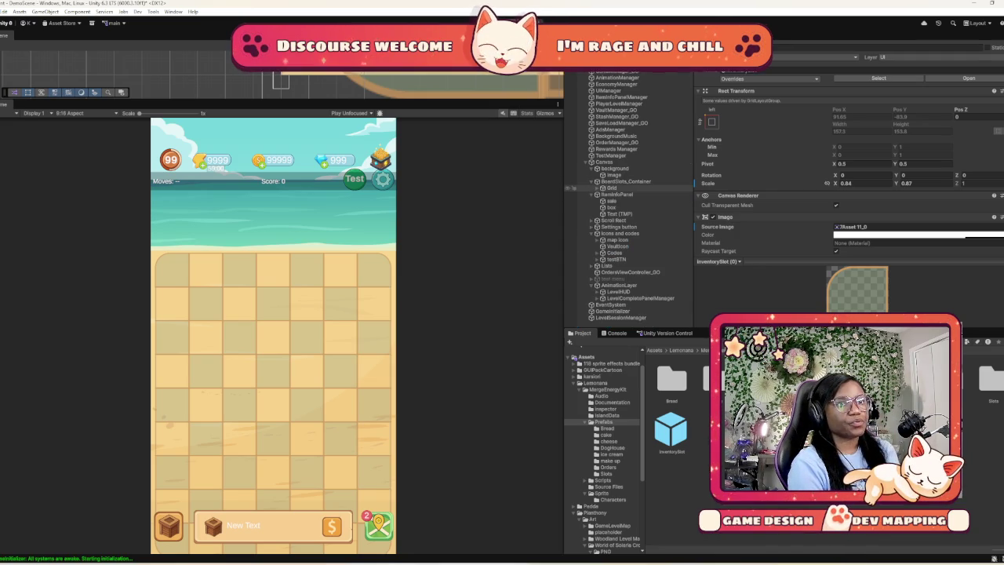
{"action": "left_click", "coordinate": [625, 181]}
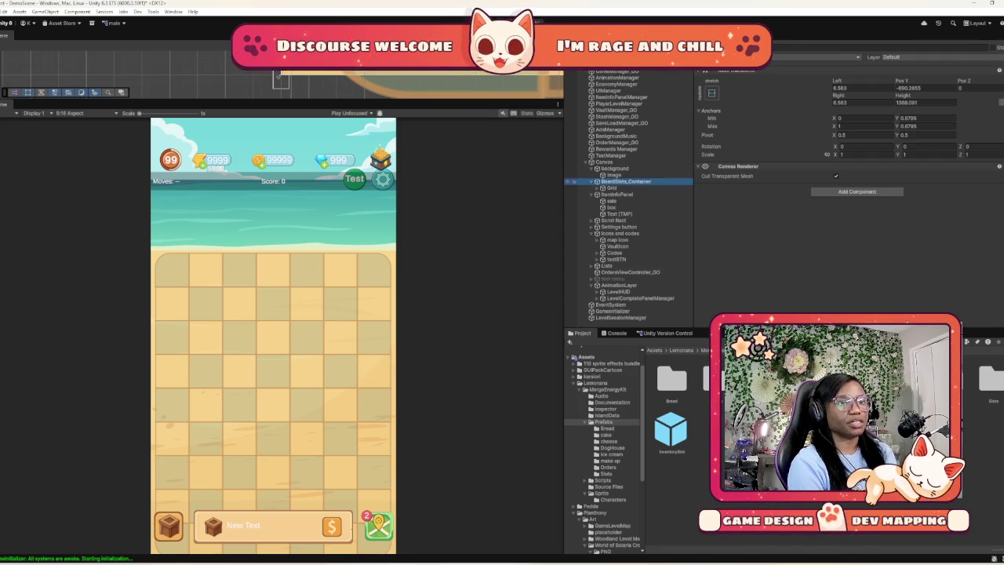
{"action": "left_click", "coordinate": [597, 181]}
{"action": "left_click", "coordinate": [615, 175]}
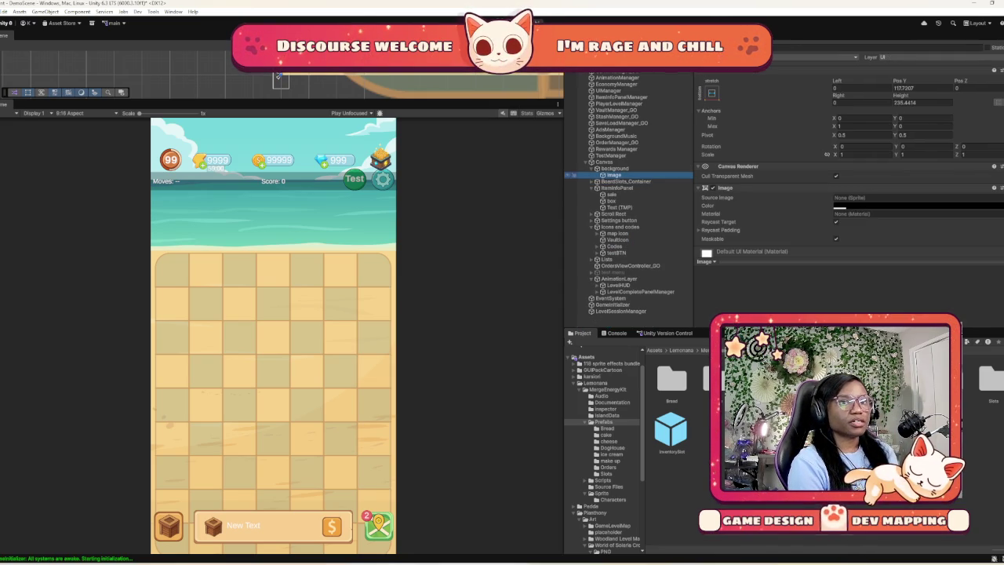
{"action": "left_click", "coordinate": [614, 168]}
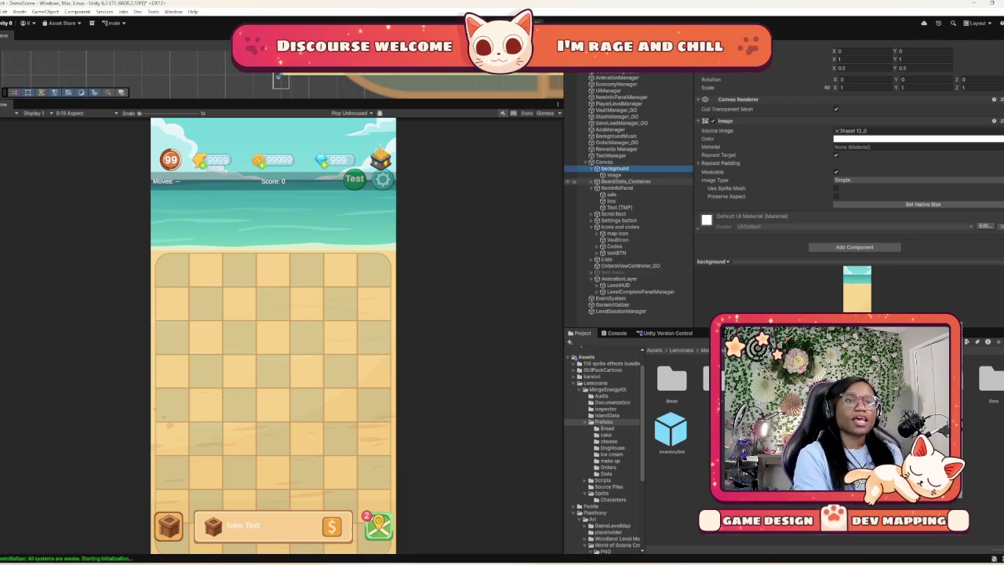
Show the Grid's 157.3 × 153.8 cells in 7 fixed columns, then fold the container
{"action": "left_click", "coordinate": [594, 181]}
{"action": "left_click", "coordinate": [611, 187]}
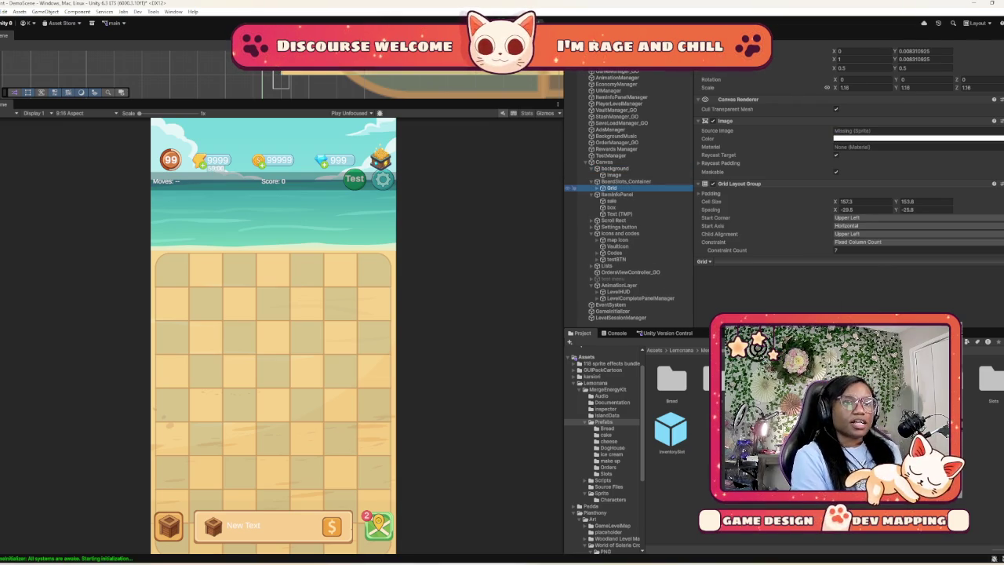
{"action": "key", "text": "Right"}
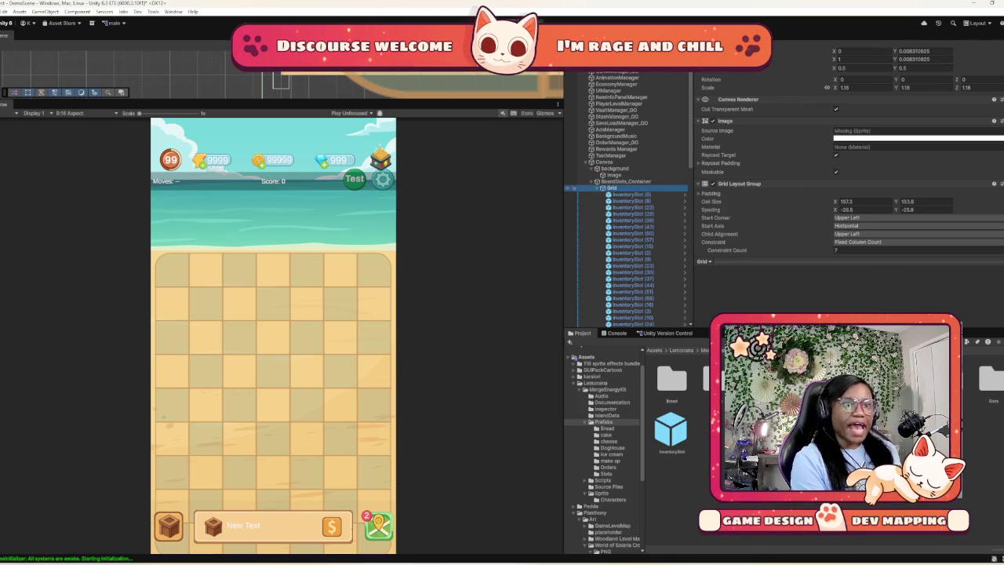
{"action": "left_click", "coordinate": [593, 182]}
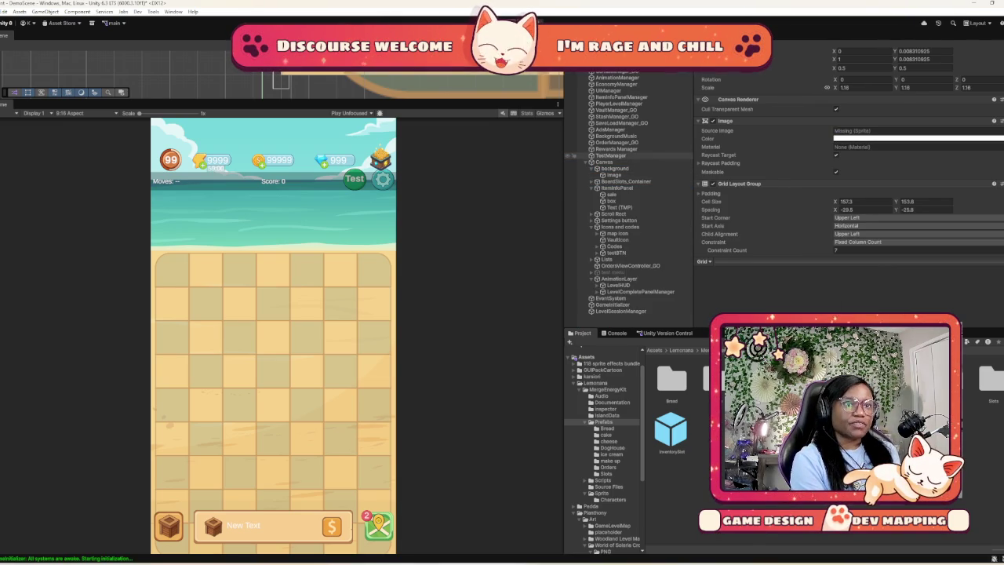
Inspect TestManager's cheats and OrderManager_GO's Customer Sprites and Active Orders lists
{"action": "left_click", "coordinate": [610, 155]}
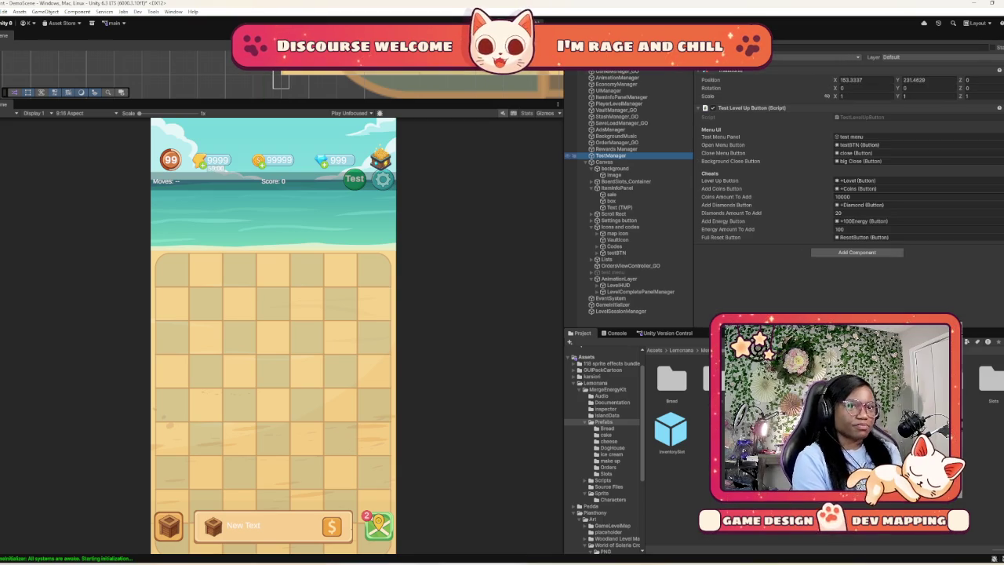
{"action": "left_click", "coordinate": [615, 141]}
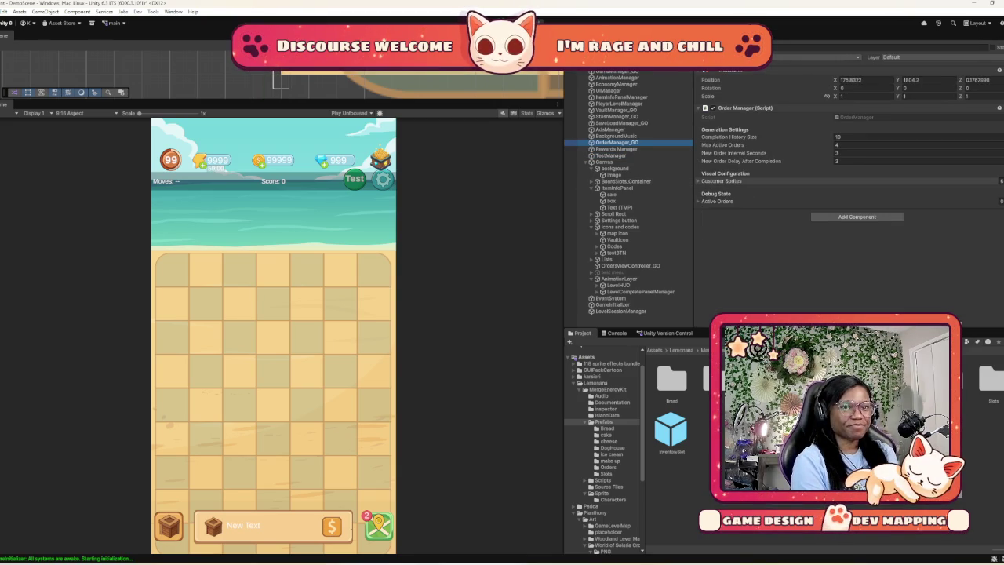
{"action": "left_click", "coordinate": [720, 180]}
{"action": "left_click", "coordinate": [858, 190]}
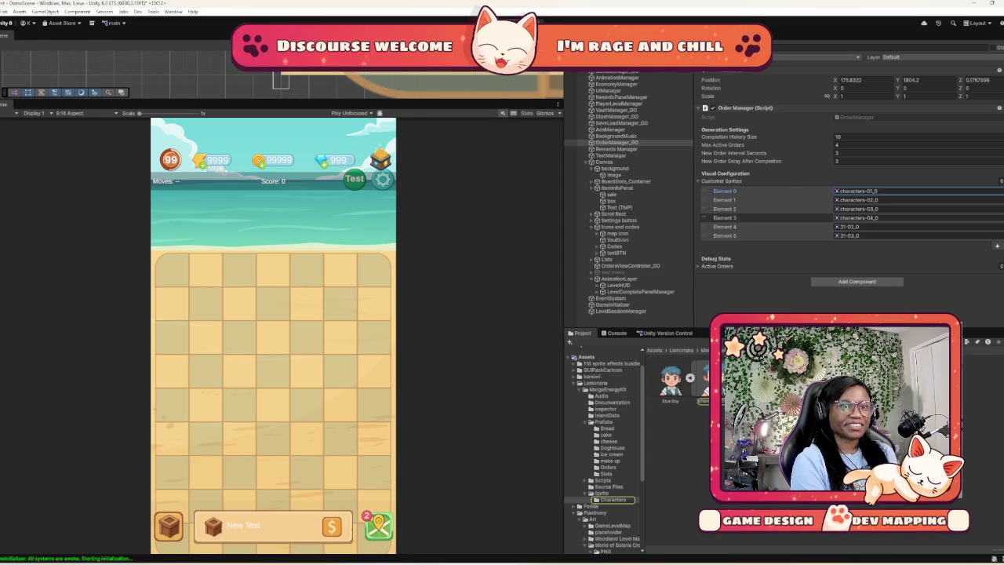
{"action": "left_click", "coordinate": [716, 266]}
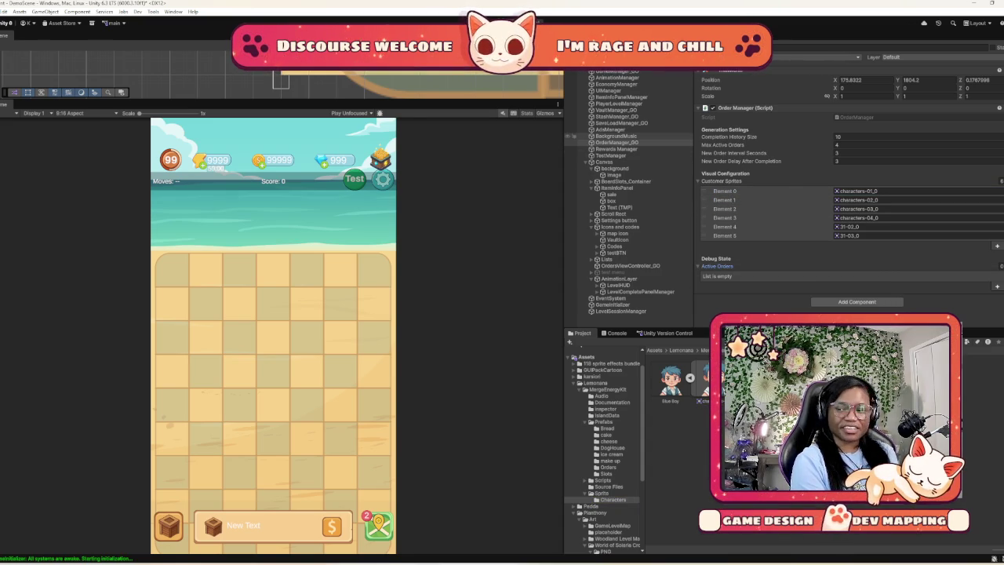
Review BackgroundMusic, AdsManager, SaveLoadManager_GO, ItemInfoPanelManager and UIManager's references
{"action": "left_click", "coordinate": [616, 135]}
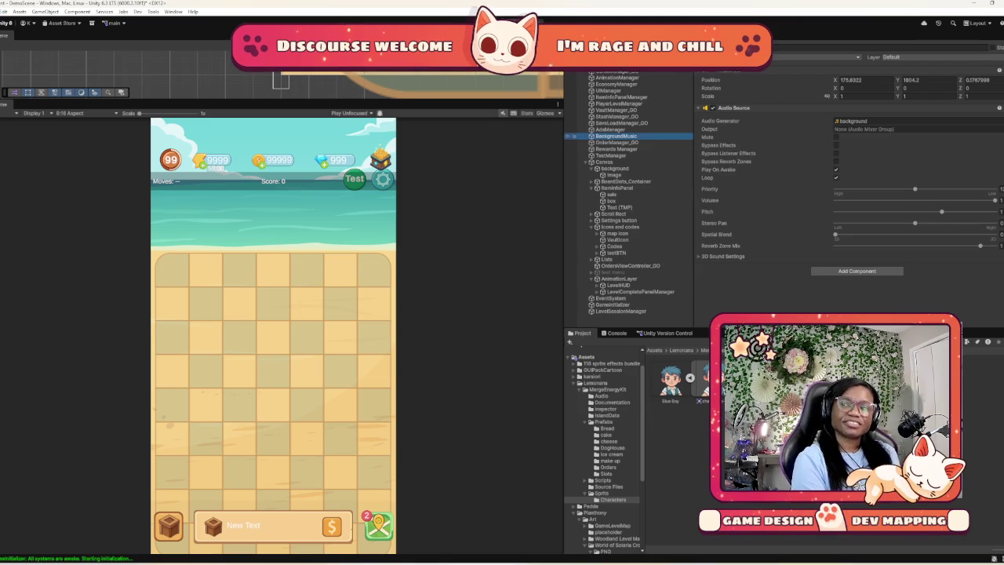
{"action": "left_click", "coordinate": [617, 130]}
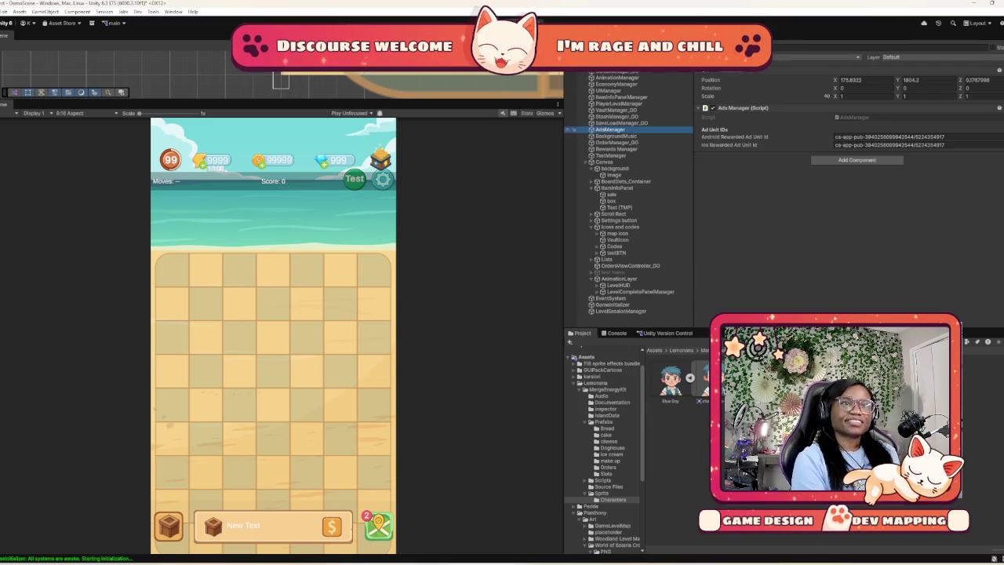
{"action": "left_click", "coordinate": [620, 123]}
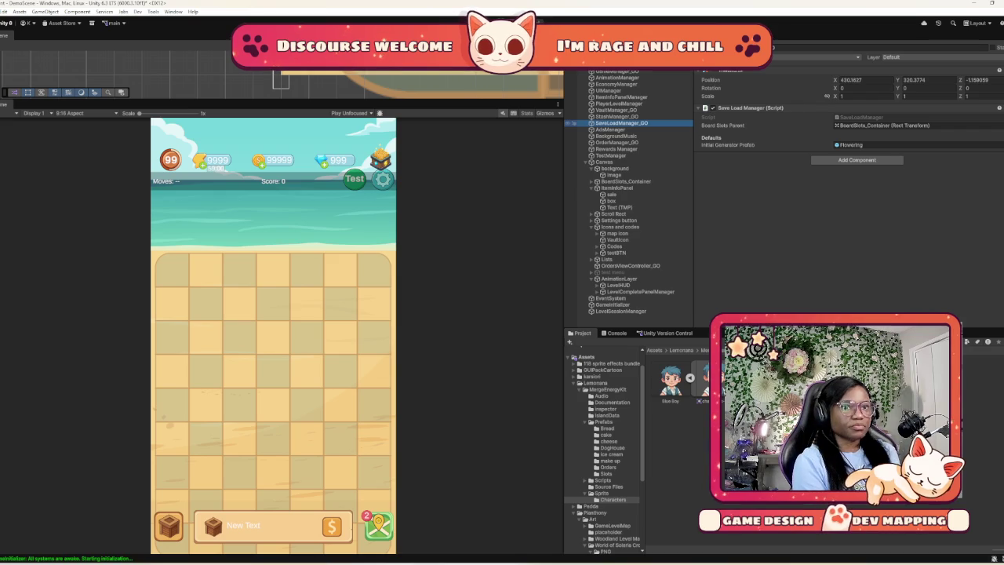
{"action": "left_click", "coordinate": [621, 97]}
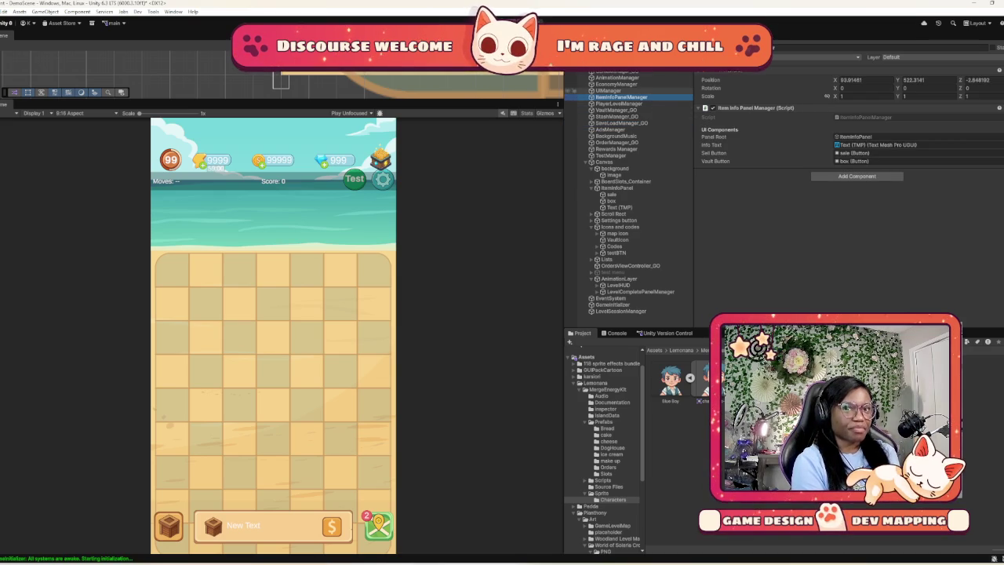
{"action": "left_click", "coordinate": [616, 91]}
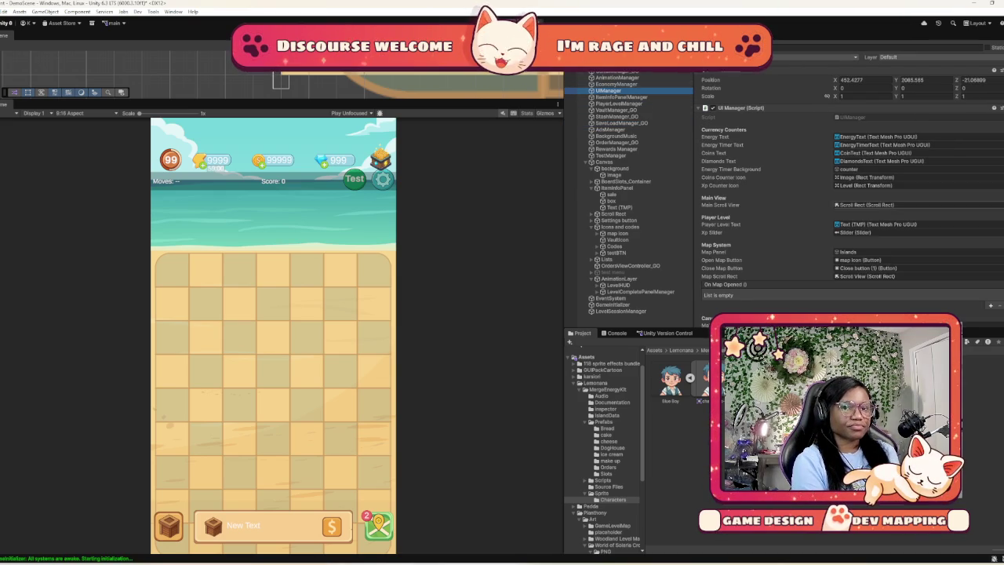
Check EconomyManager, AnimationManager and the GameManager's Chain Select Manager with line thickness 6
{"action": "scroll", "coordinate": [851, 196], "scroll_direction": "down", "scroll_amount": 2}
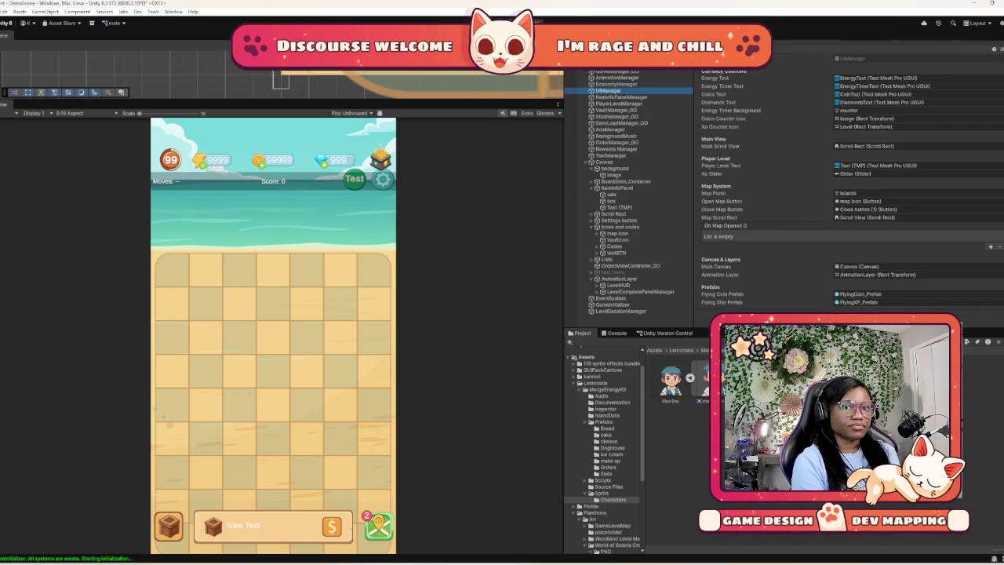
{"action": "scroll", "coordinate": [729, 204], "scroll_direction": "up", "scroll_amount": 2}
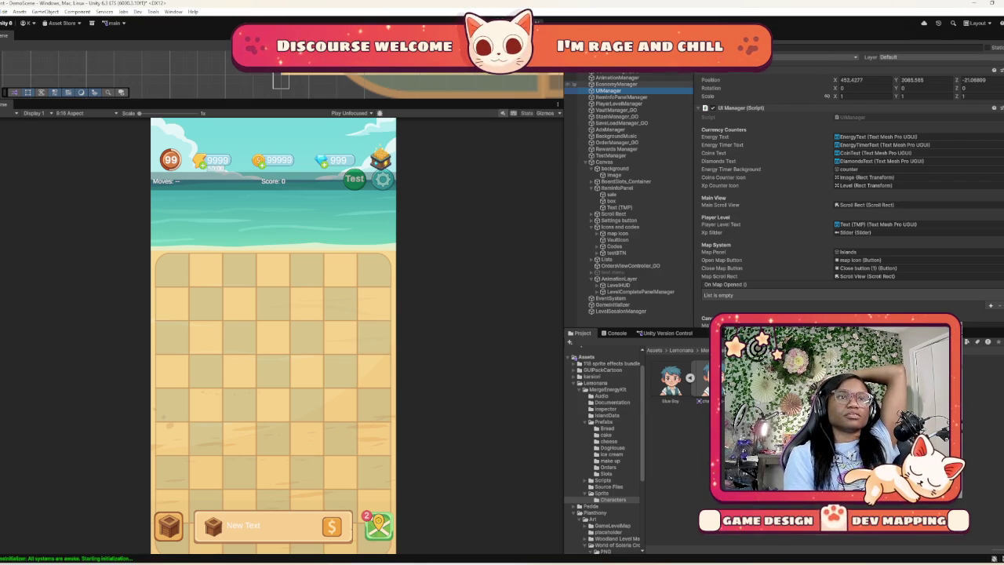
{"action": "left_click", "coordinate": [617, 84]}
{"action": "scroll", "coordinate": [847, 196], "scroll_direction": "down", "scroll_amount": 3}
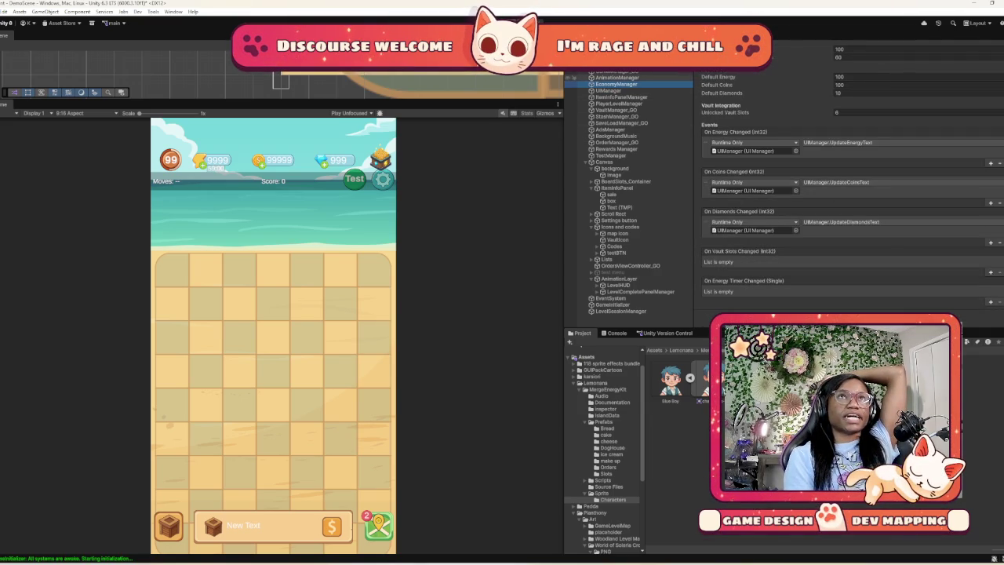
{"action": "left_click", "coordinate": [616, 77]}
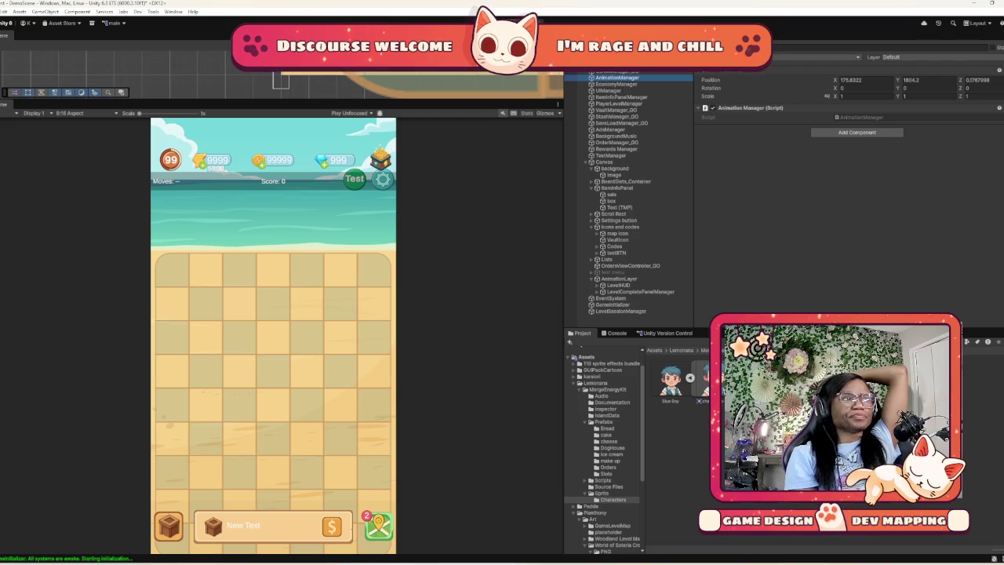
{"action": "left_click", "coordinate": [615, 70]}
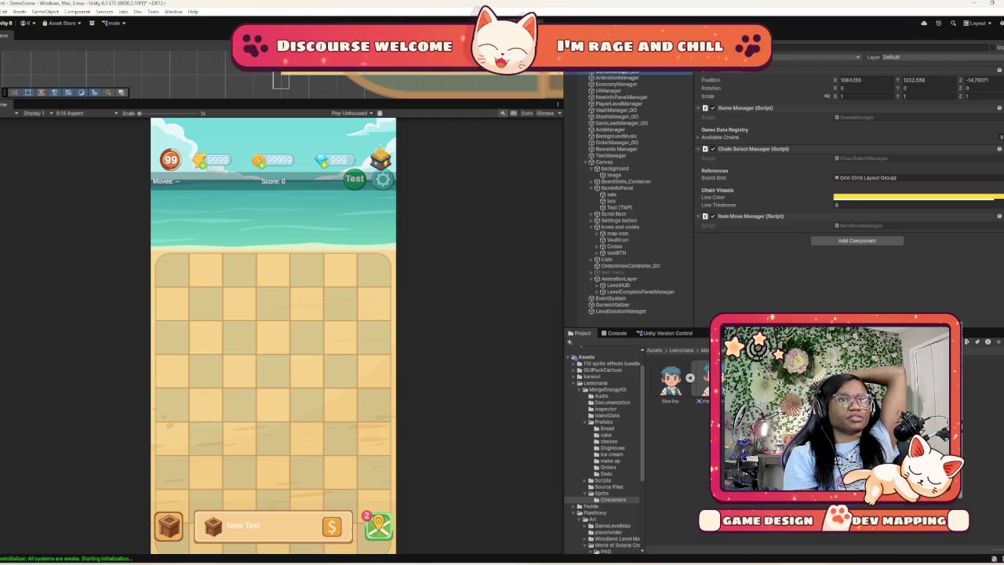
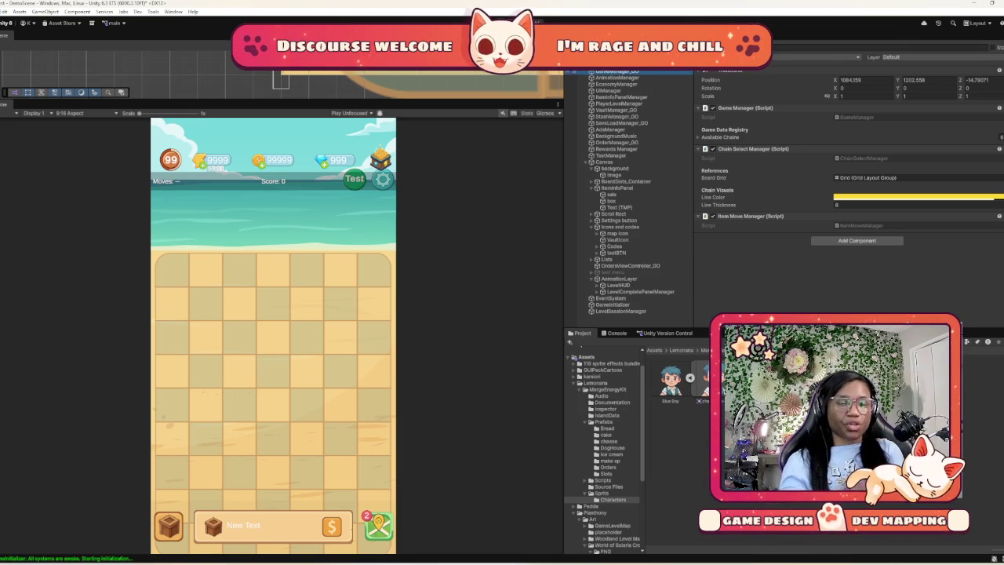
Review the AudioManager and GameManager settings, then view Main Camera's orthographic size-5 setup
{"action": "key", "text": "Up"}
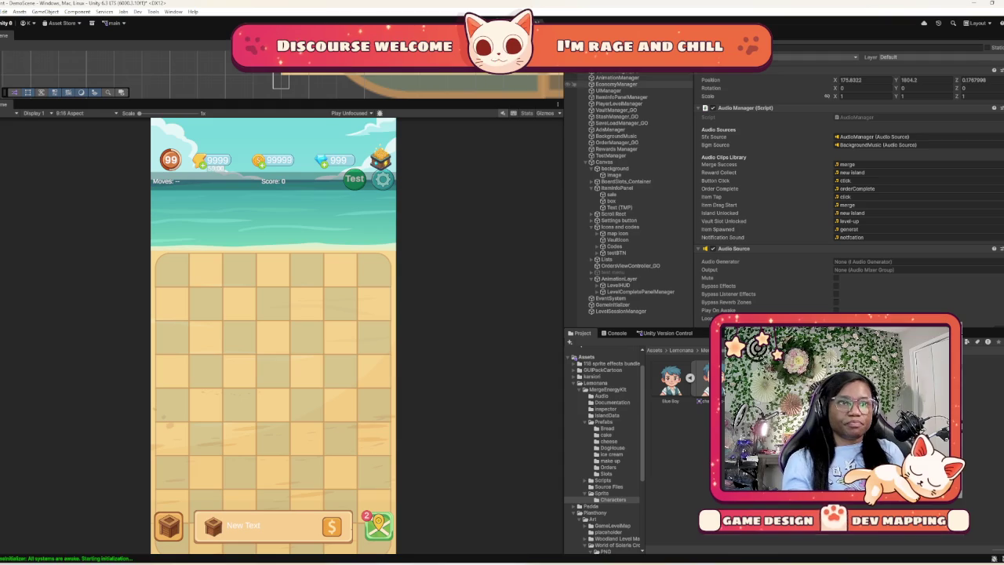
{"action": "left_click", "coordinate": [620, 71]}
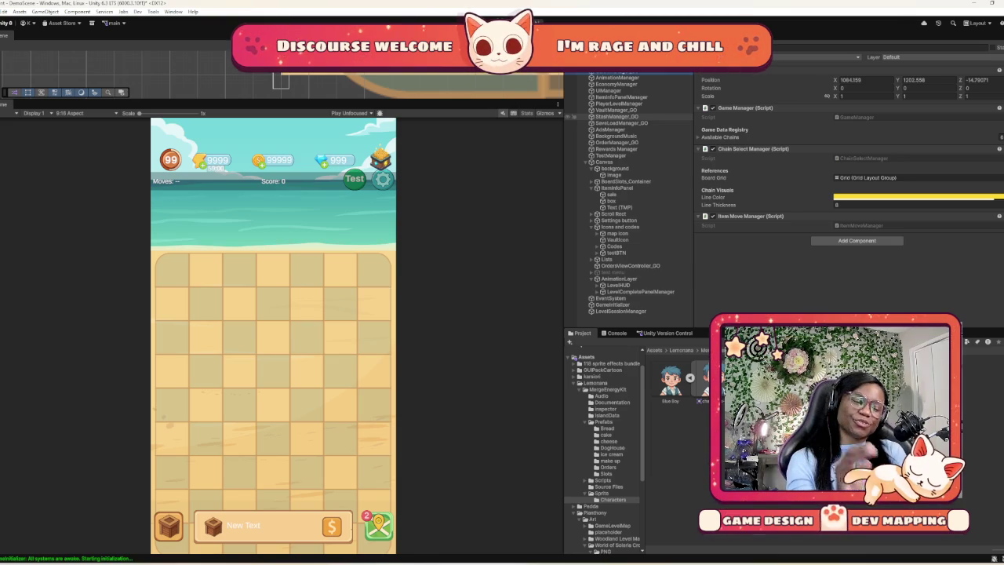
{"action": "left_click", "coordinate": [620, 71]}
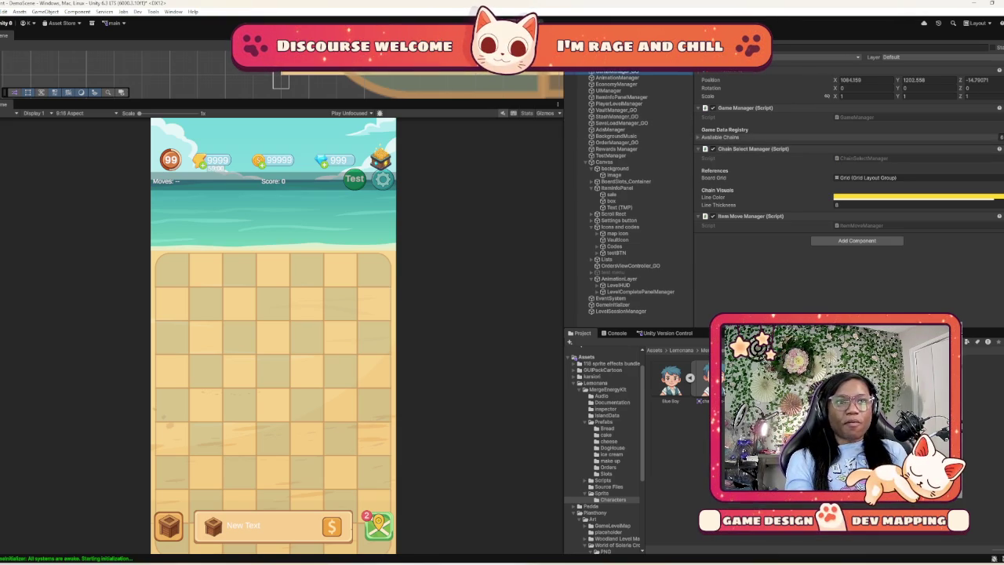
{"action": "left_click", "coordinate": [792, 138]}
{"action": "left_click", "coordinate": [792, 137]}
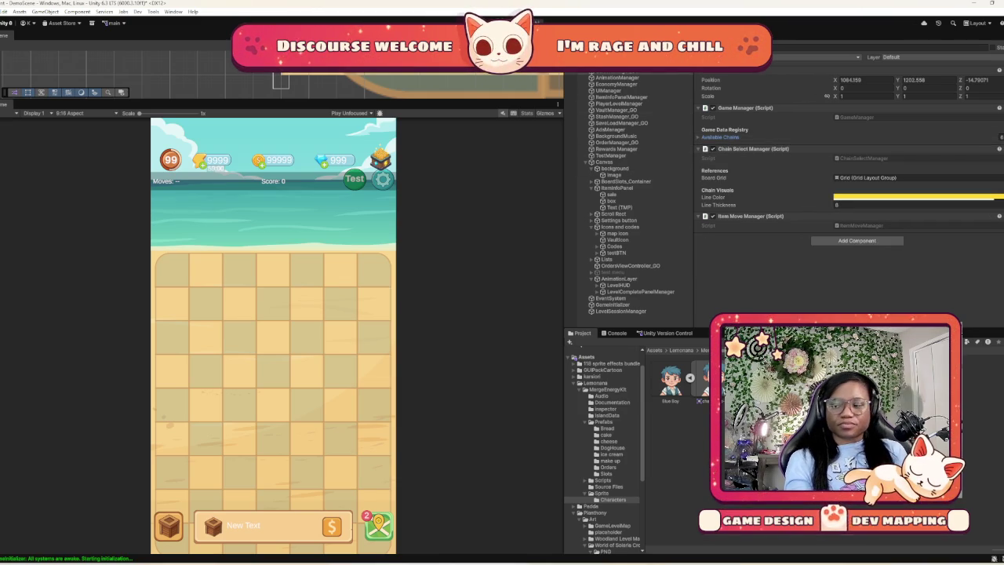
{"action": "left_click", "coordinate": [620, 96]}
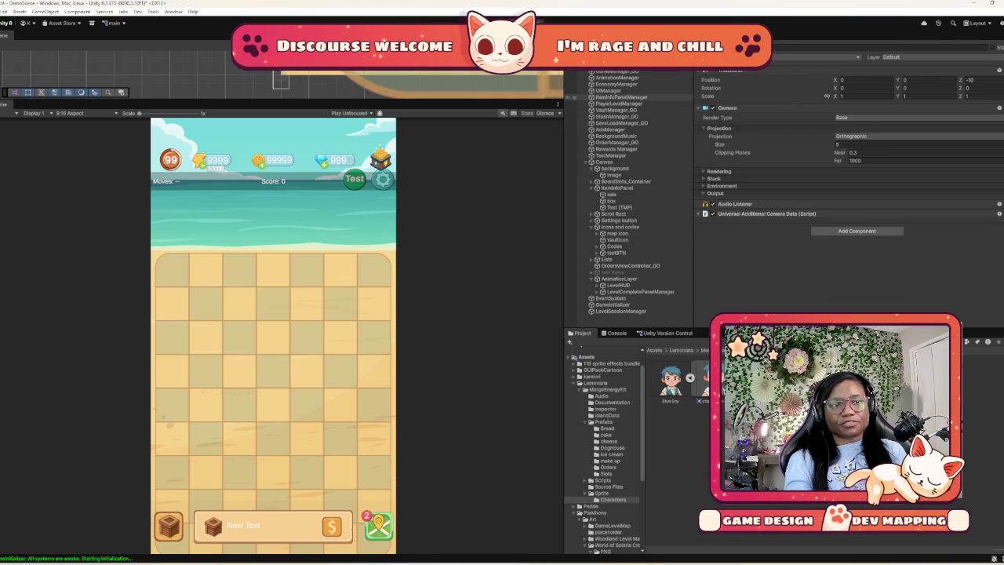
Check EconomyManager's currency values, then show ItemInfoPanelManager's panel, info text and button references
{"action": "left_click", "coordinate": [684, 84]}
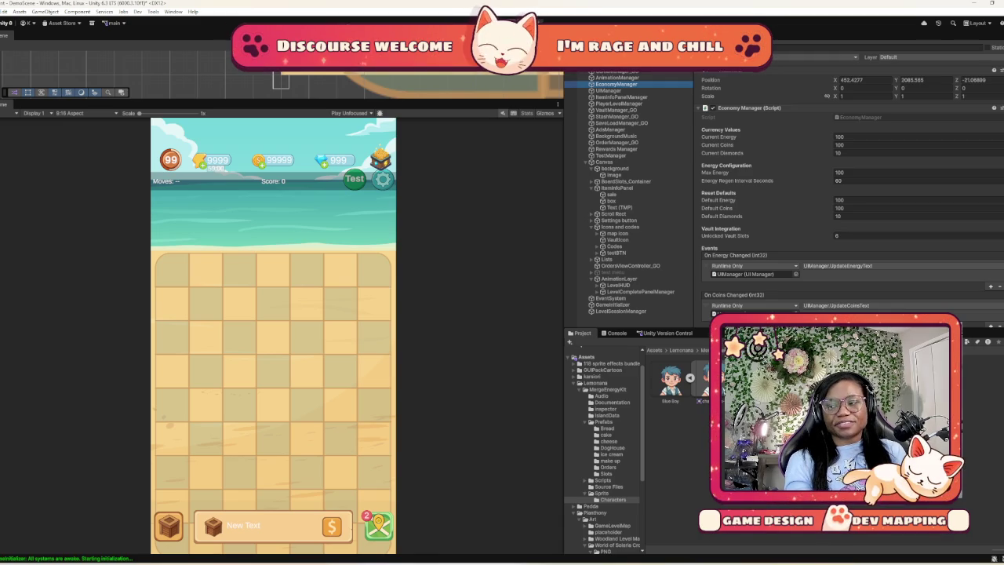
{"action": "scroll", "coordinate": [850, 186], "scroll_direction": "down", "scroll_amount": 2}
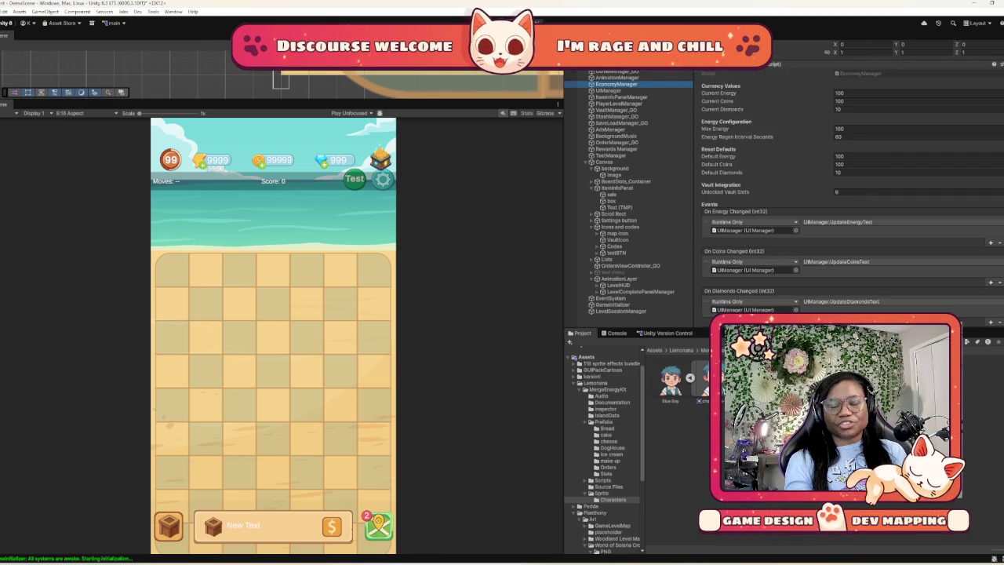
{"action": "left_click", "coordinate": [619, 96]}
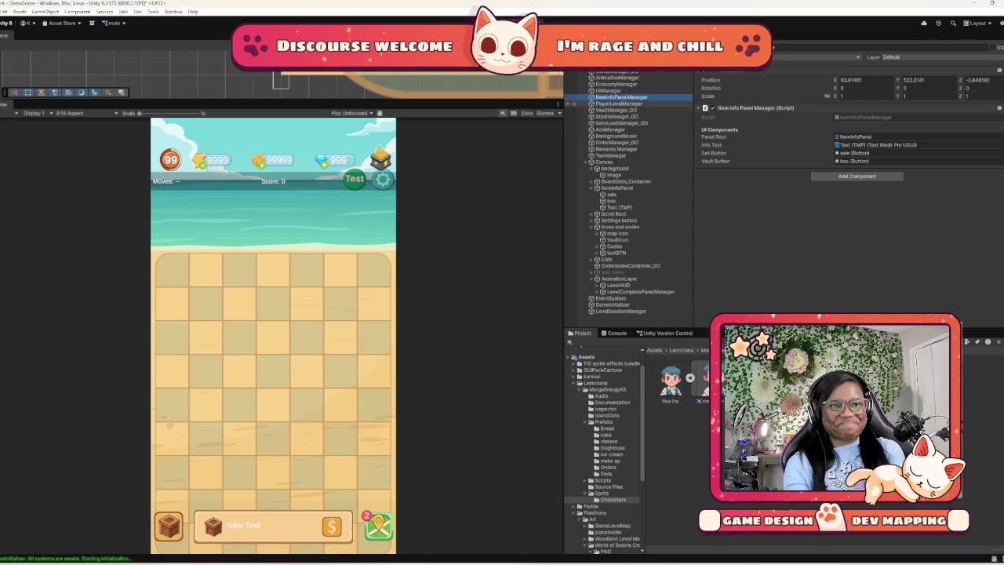
Select VaultManager_GO, expand its 42-entry Vault Slots List and ping VaultSlot 0
{"action": "left_click", "coordinate": [616, 110]}
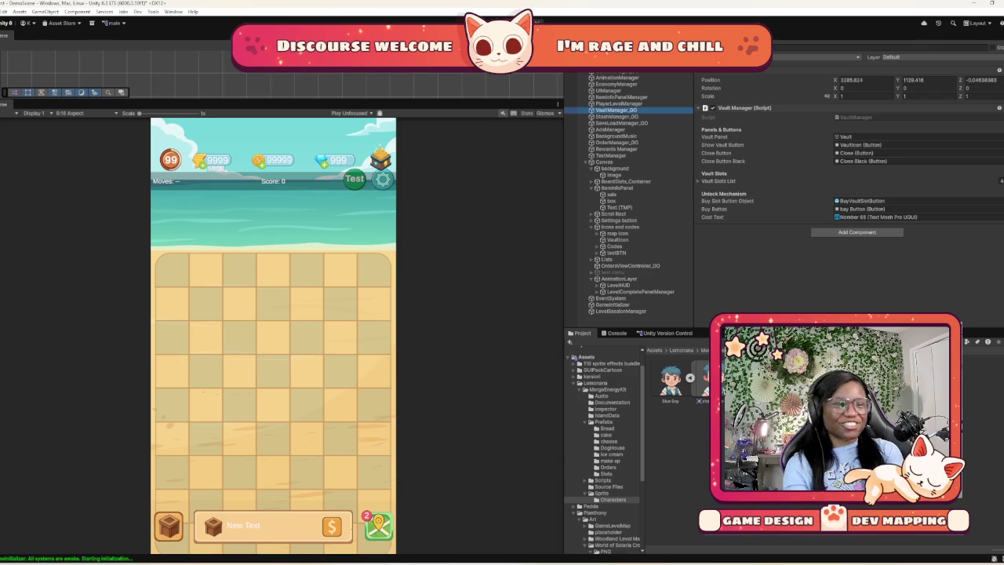
{"action": "left_click", "coordinate": [718, 180]}
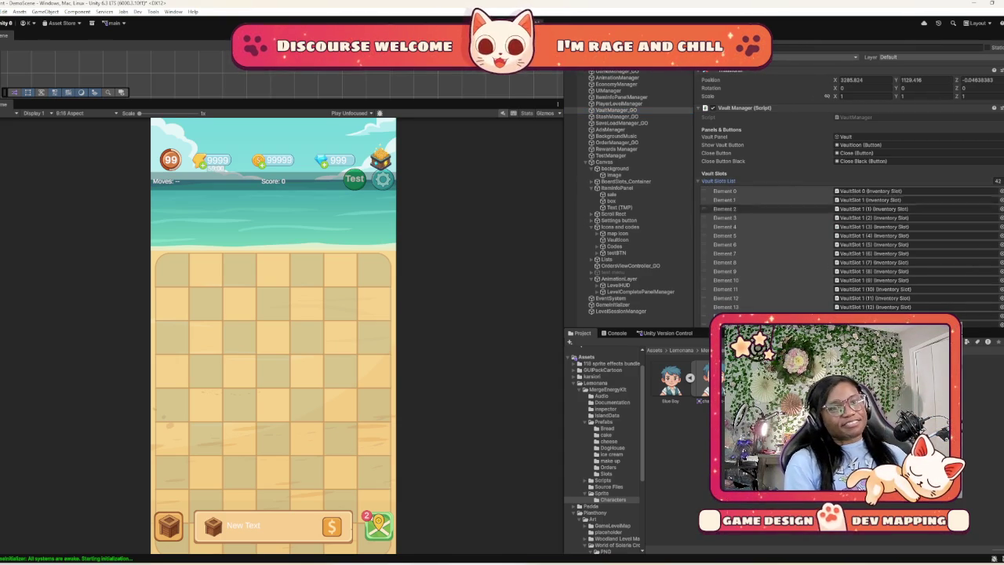
{"action": "left_click", "coordinate": [870, 191]}
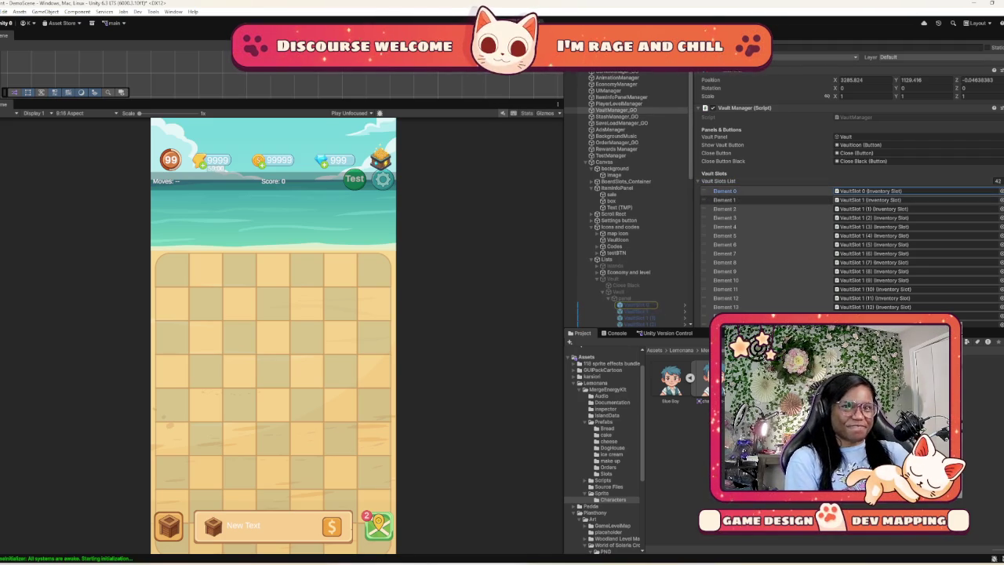
Browse VaultSlot 1 and the BuyVaultSlotButton, then reselect VaultSlot 0 (130.19 × 124 slot)
{"action": "double_click", "coordinate": [871, 191]}
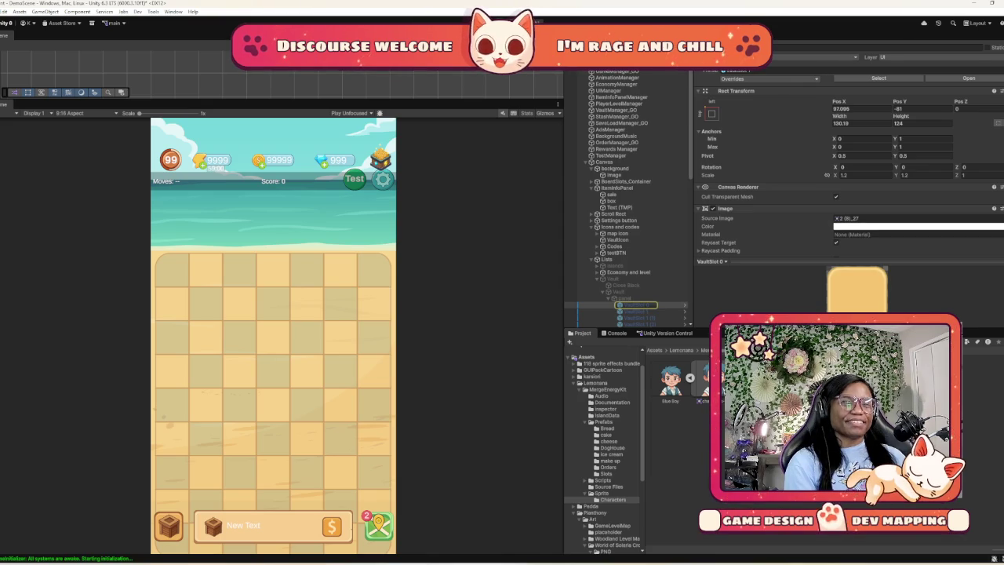
{"action": "scroll", "coordinate": [847, 172], "scroll_direction": "down", "scroll_amount": 5}
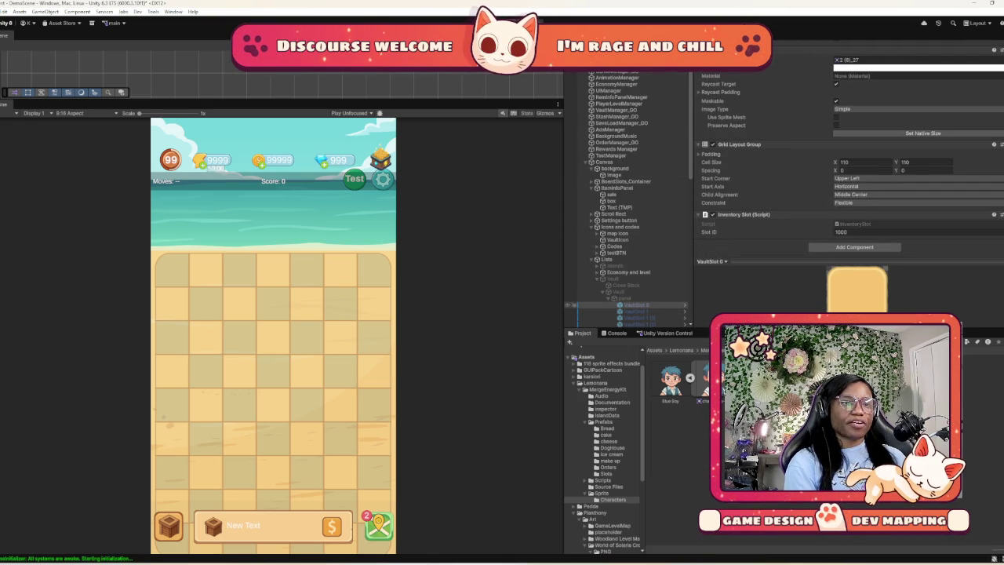
{"action": "left_click", "coordinate": [574, 312]}
{"action": "left_click", "coordinate": [574, 304]}
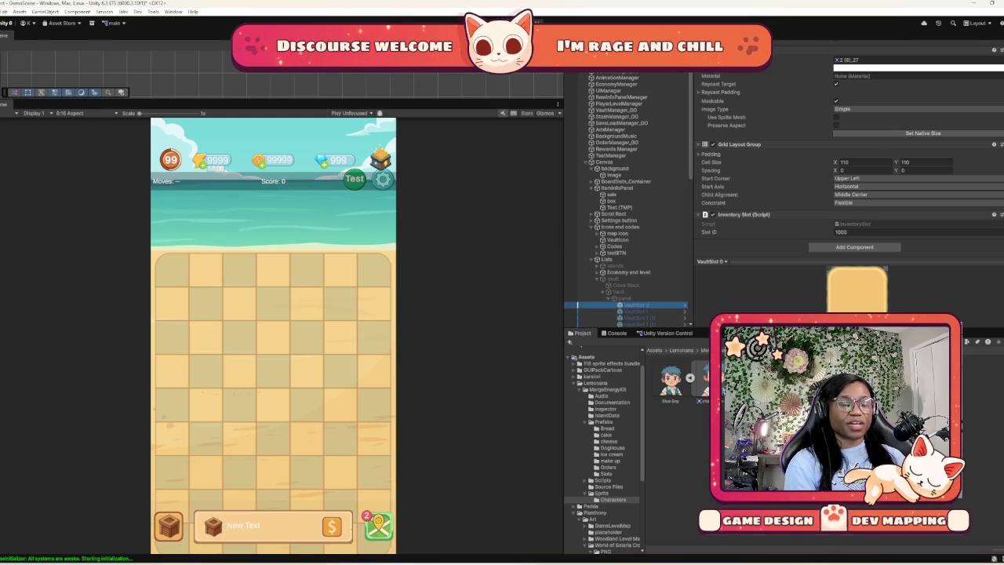
{"action": "scroll", "coordinate": [784, 214], "scroll_direction": "up", "scroll_amount": 5}
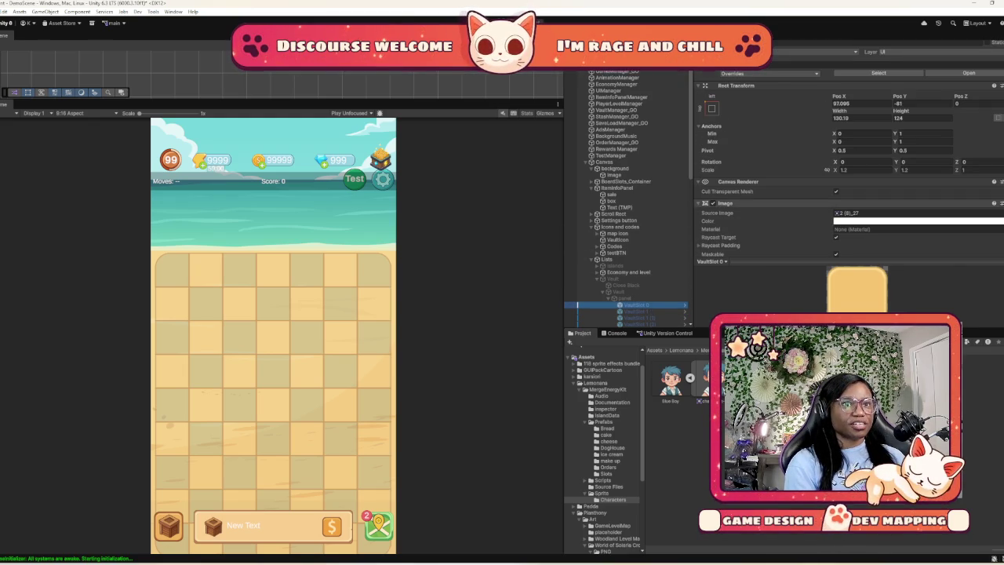
{"action": "scroll", "coordinate": [627, 196], "scroll_direction": "down", "scroll_amount": 15}
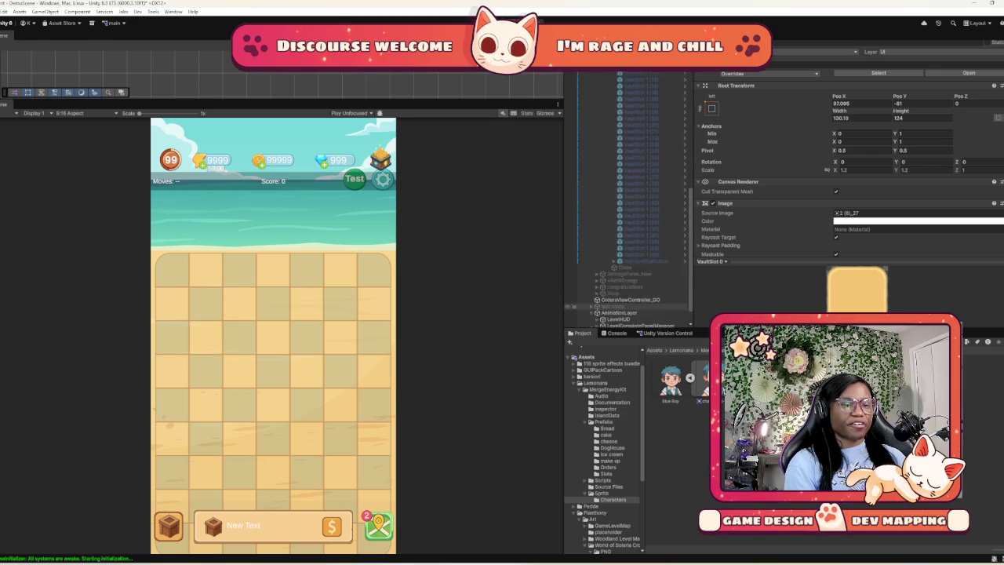
{"action": "scroll", "coordinate": [572, 311], "scroll_direction": "down", "scroll_amount": 3}
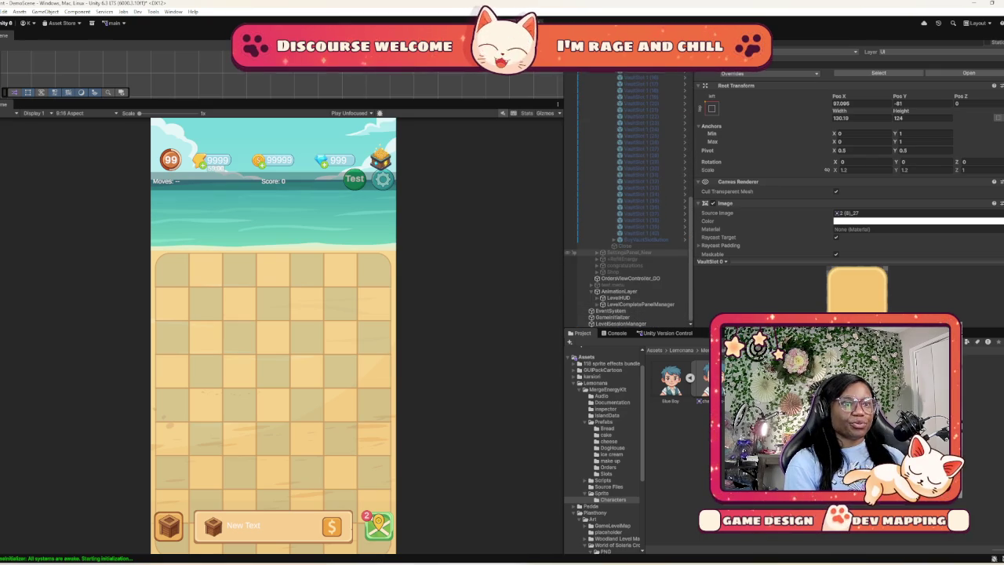
{"action": "left_click", "coordinate": [575, 239]}
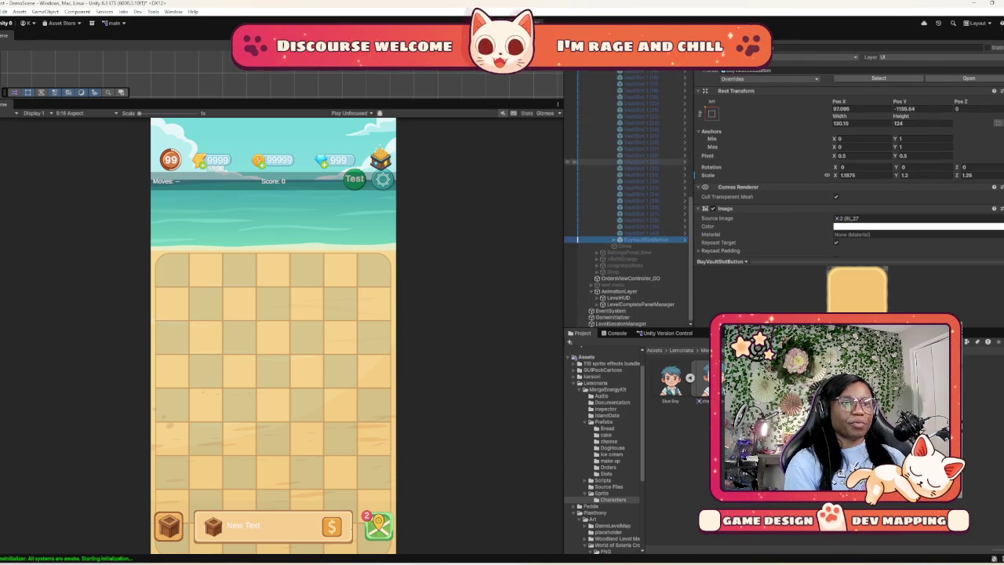
{"action": "scroll", "coordinate": [627, 196], "scroll_direction": "up", "scroll_amount": 10}
{"action": "left_click", "coordinate": [635, 234]}
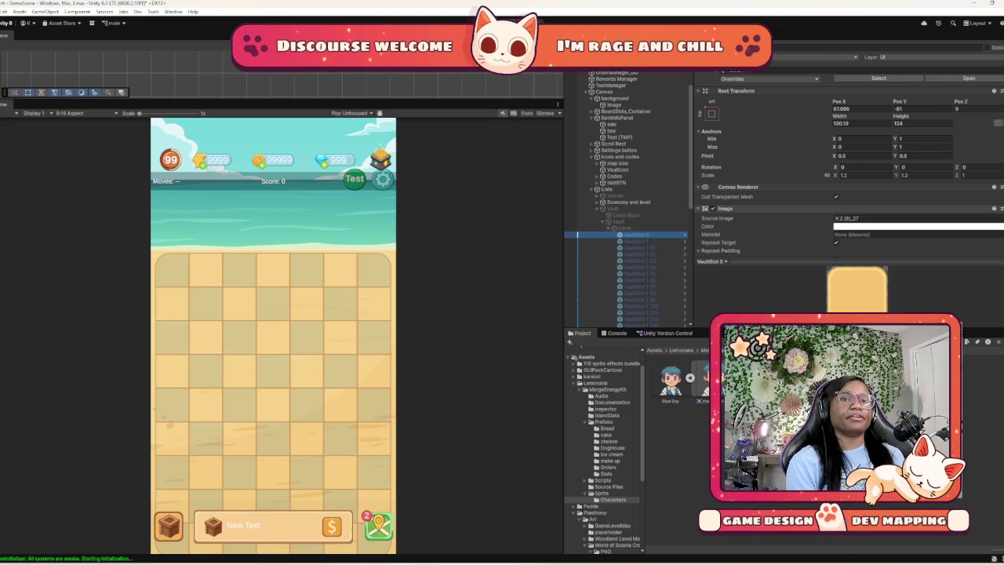
Compare positions of VaultSlot 1 through VaultSlot 1 (10) in the Hierarchy
{"action": "left_click", "coordinate": [575, 240]}
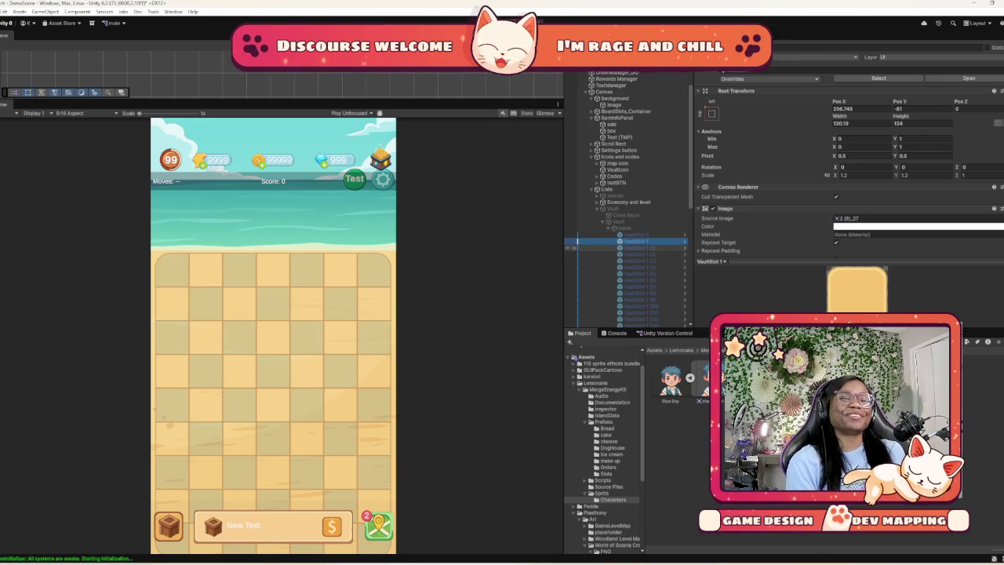
{"action": "left_click", "coordinate": [575, 247]}
{"action": "left_click", "coordinate": [575, 254]}
{"action": "left_click", "coordinate": [573, 268]}
{"action": "left_click", "coordinate": [575, 280]}
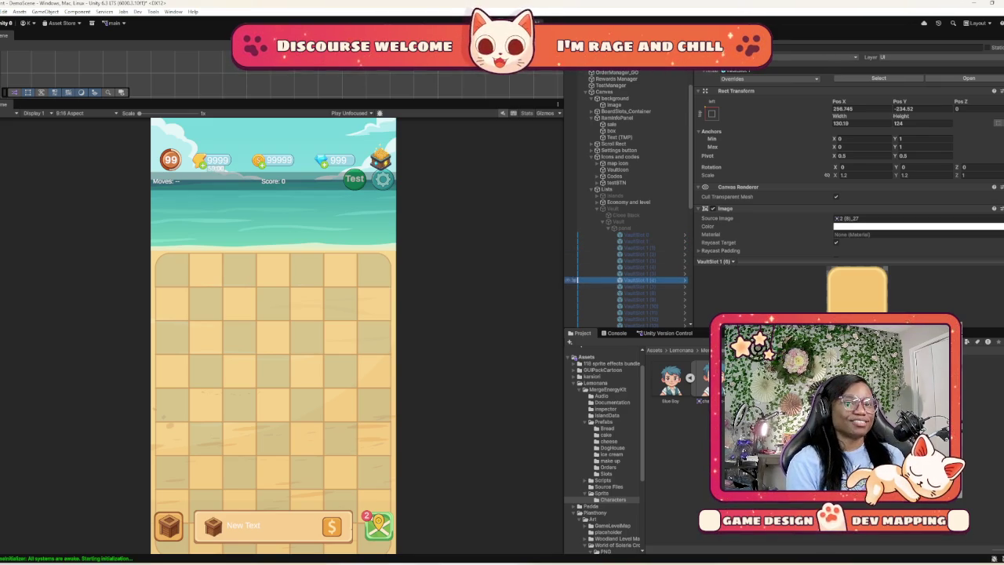
{"action": "scroll", "coordinate": [575, 280], "scroll_direction": "down", "scroll_amount": 4}
{"action": "left_click", "coordinate": [575, 252]}
{"action": "left_click", "coordinate": [576, 272]}
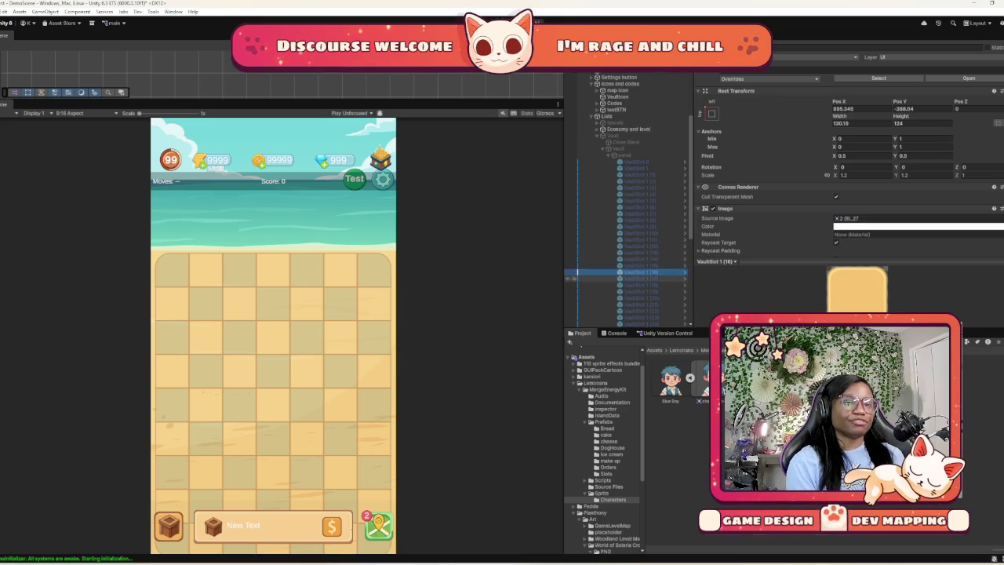
{"action": "left_click", "coordinate": [575, 279]}
{"action": "left_click", "coordinate": [575, 288]}
{"action": "left_click", "coordinate": [571, 233]}
Expand Economy and level to list storeIcon, Level, Energy, Coins and Diamonds
{"action": "scroll", "coordinate": [575, 233], "scroll_direction": "up", "scroll_amount": 5}
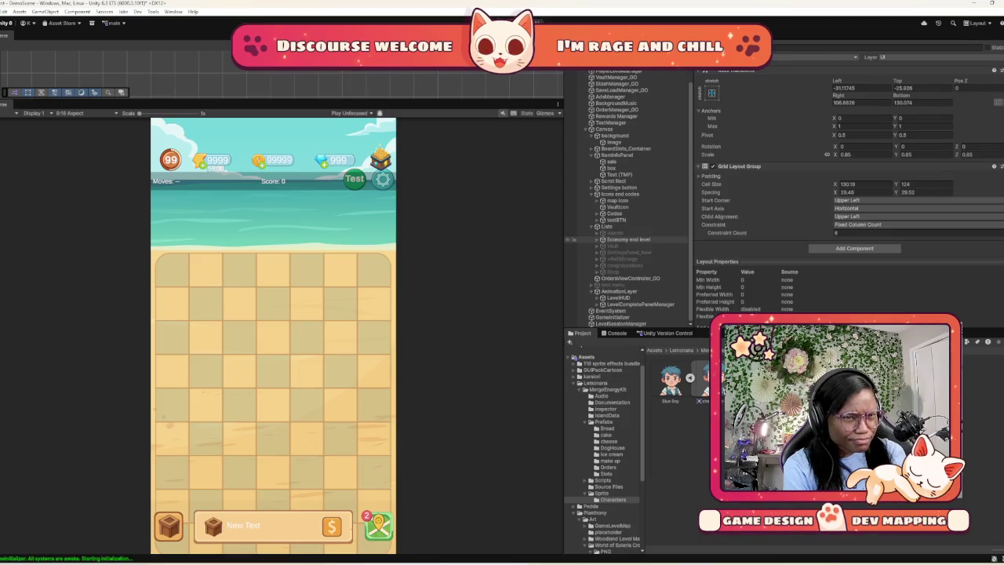
{"action": "left_click", "coordinate": [573, 239]}
{"action": "key", "text": "Right"}
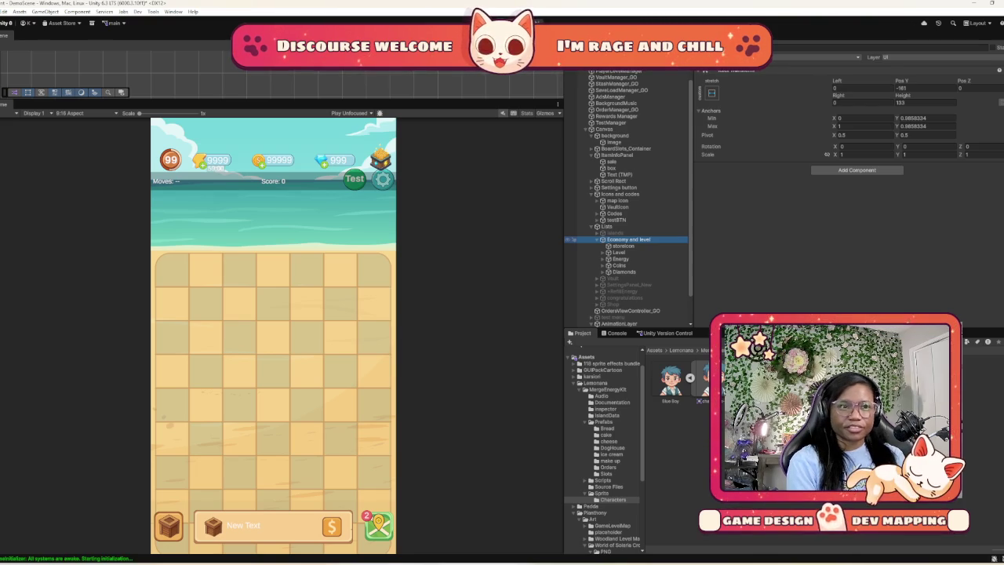
{"action": "key", "text": "Left"}
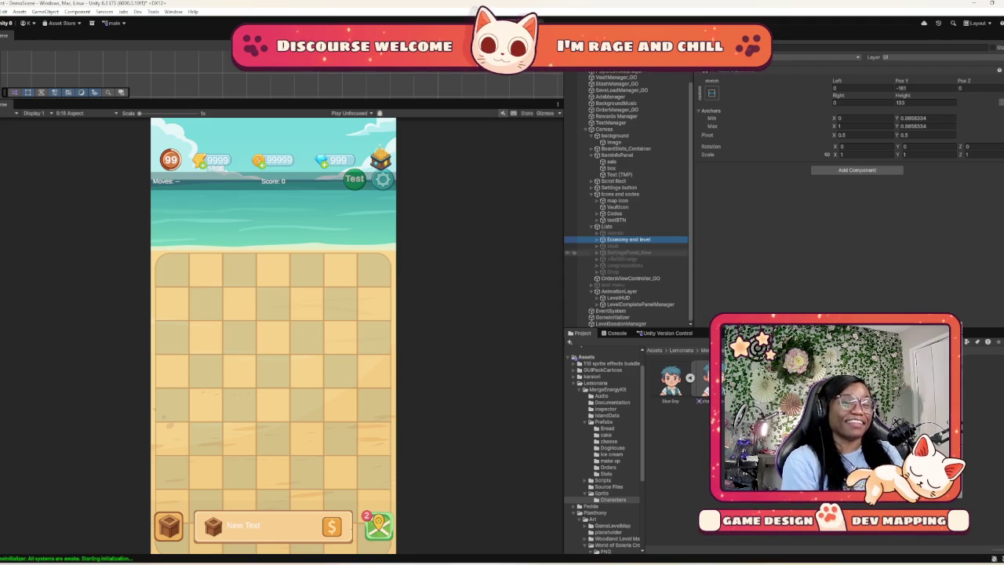
{"action": "scroll", "coordinate": [625, 257], "scroll_direction": "up", "scroll_amount": 2}
{"action": "scroll", "coordinate": [627, 256], "scroll_direction": "up", "scroll_amount": 1}
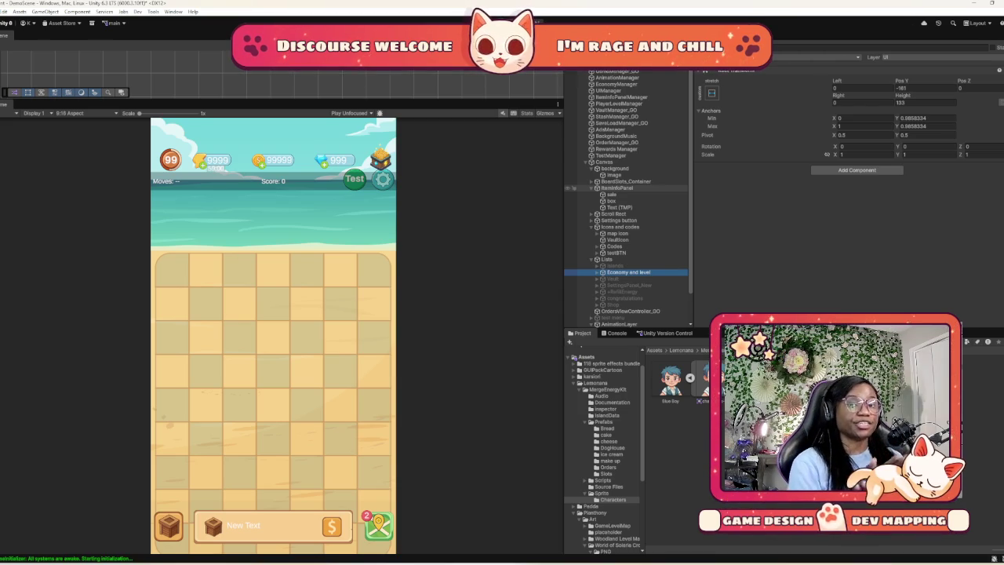
{"action": "scroll", "coordinate": [628, 299], "scroll_direction": "down", "scroll_amount": 2}
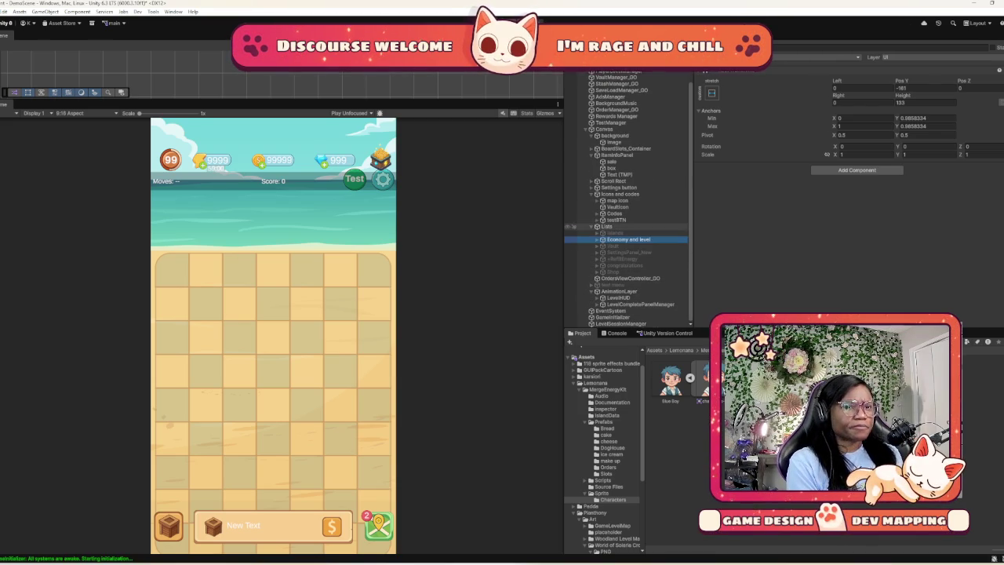
{"action": "scroll", "coordinate": [627, 228], "scroll_direction": "up", "scroll_amount": 2}
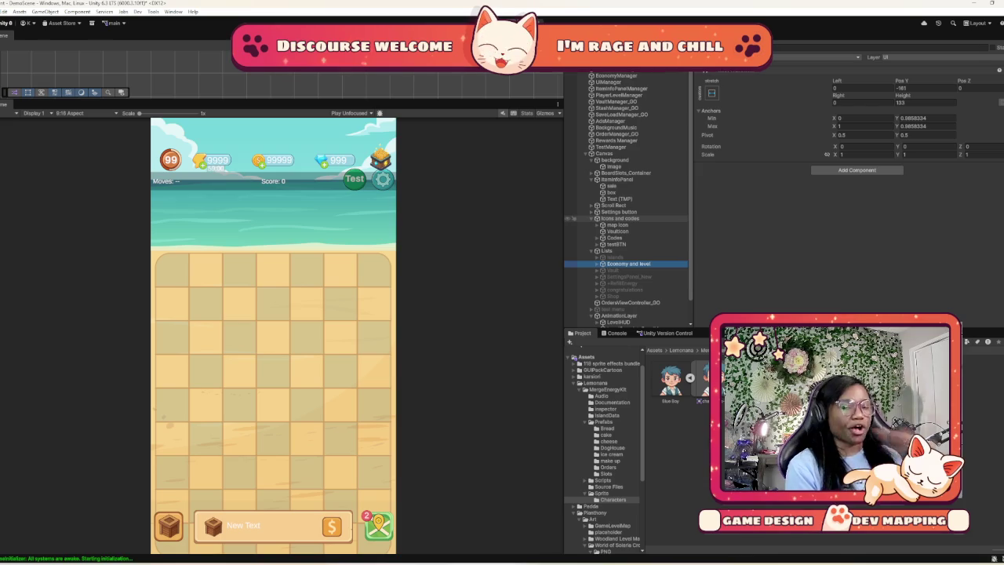
{"action": "scroll", "coordinate": [628, 282], "scroll_direction": "down", "scroll_amount": 2}
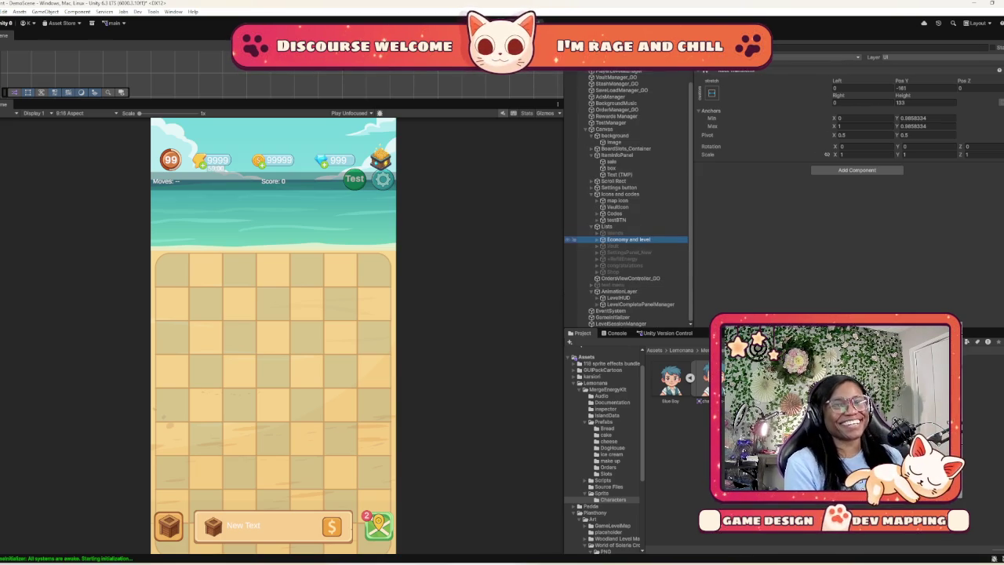
{"action": "scroll", "coordinate": [627, 235], "scroll_direction": "up", "scroll_amount": 2}
{"action": "scroll", "coordinate": [568, 238], "scroll_direction": "up", "scroll_amount": 1}
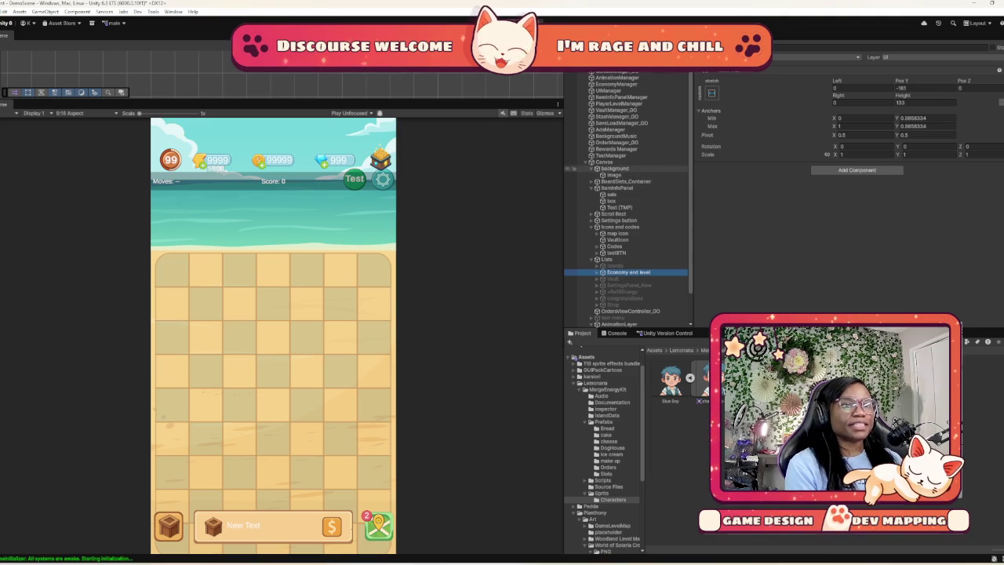
Inspect the background object's Image and preview its background.png sprite
{"action": "left_click", "coordinate": [568, 169]}
{"action": "left_click", "coordinate": [614, 175]}
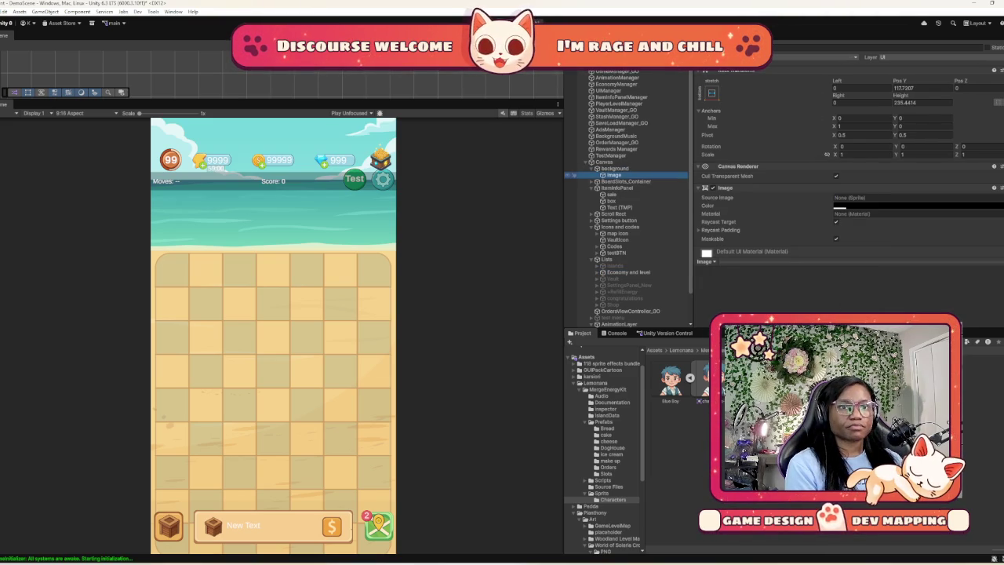
{"action": "left_click", "coordinate": [571, 169]}
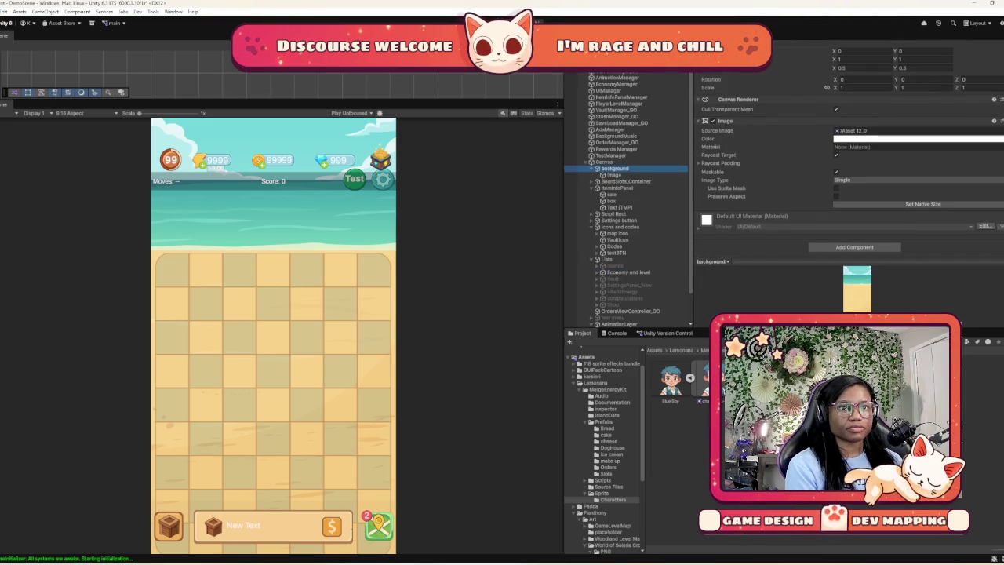
{"action": "left_click", "coordinate": [854, 130]}
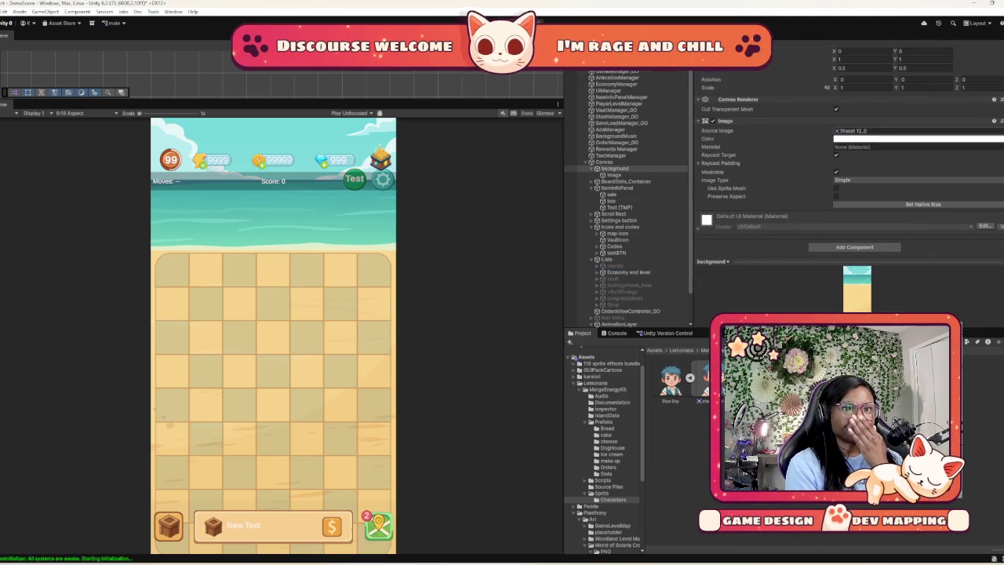
{"action": "double_click", "coordinate": [855, 130]}
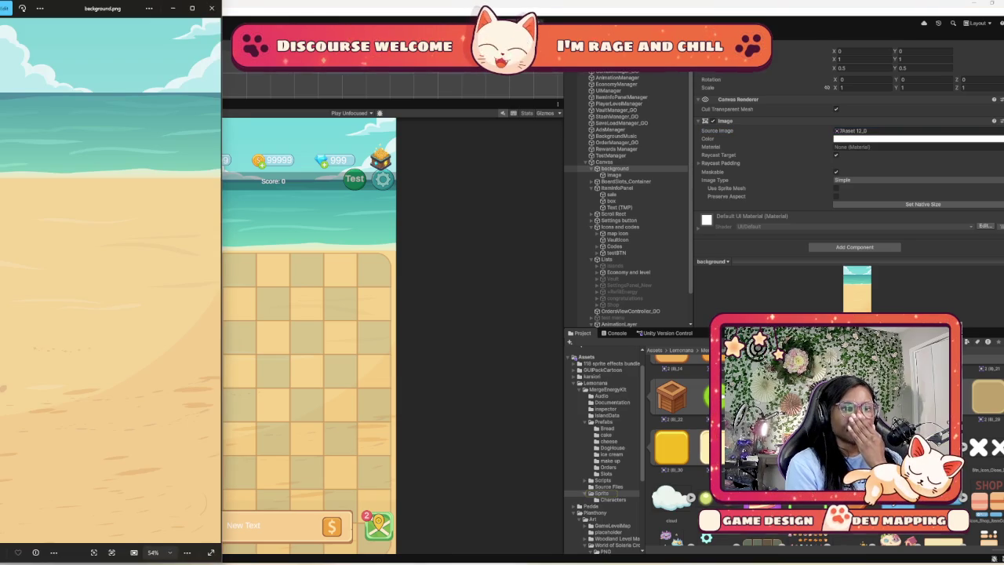
{"action": "left_click", "coordinate": [211, 8]}
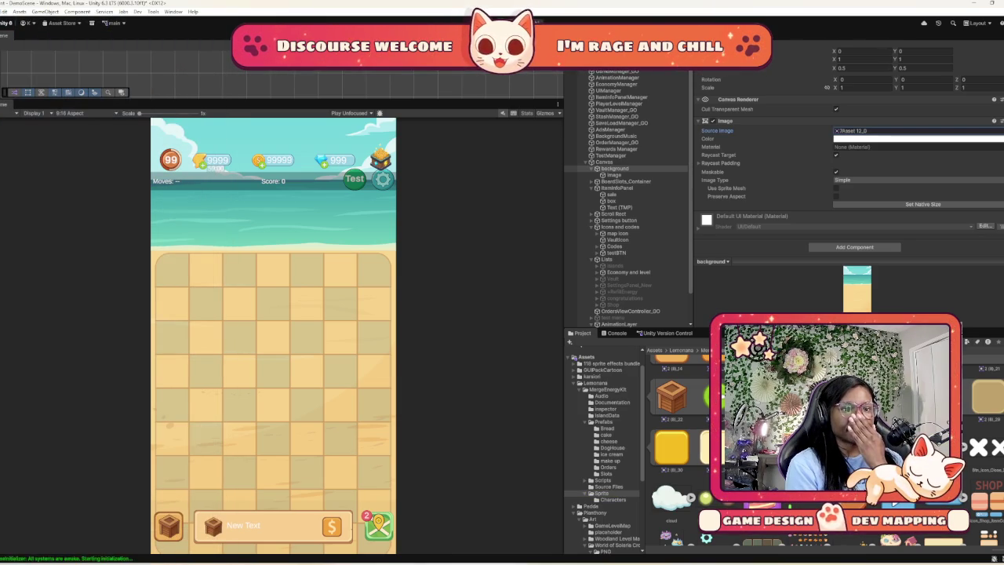
Check the slots_image texture, then select BoardSlots_Container (1388.091 high, Pos Y -890.2955)
{"action": "scroll", "coordinate": [675, 408], "scroll_direction": "down", "scroll_amount": 2}
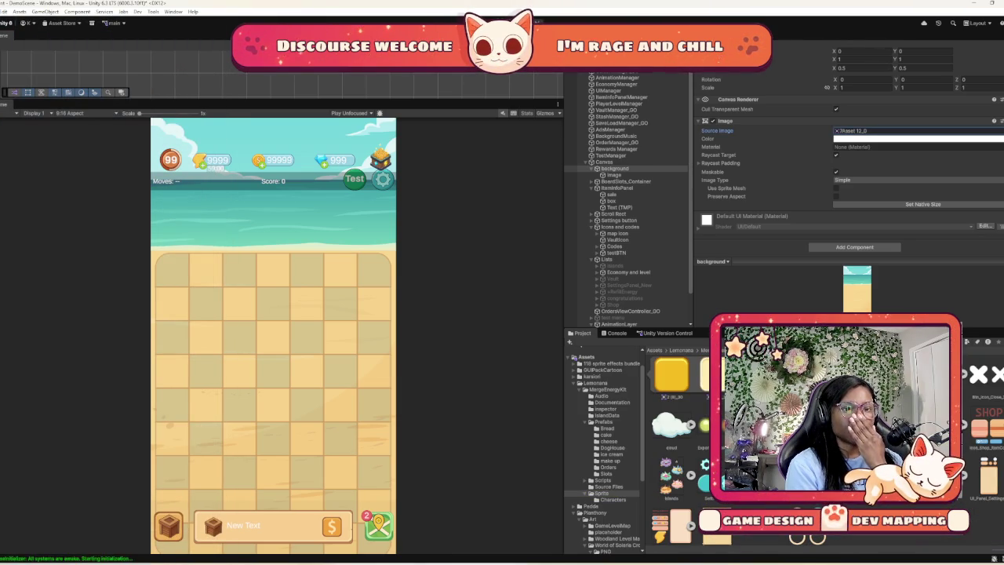
{"action": "left_click", "coordinate": [831, 439]}
{"action": "scroll", "coordinate": [847, 172], "scroll_direction": "up", "scroll_amount": 3}
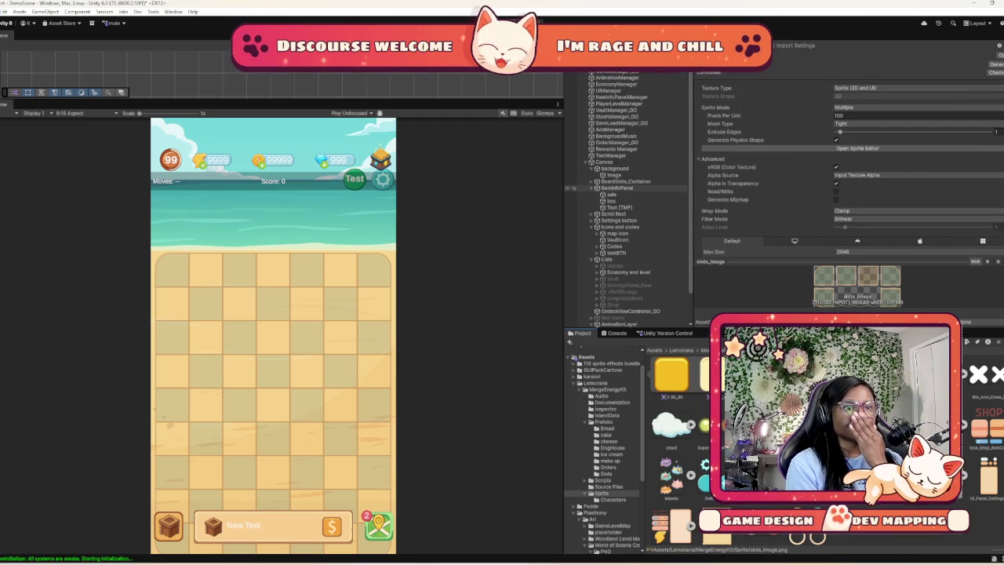
{"action": "left_click", "coordinate": [626, 181]}
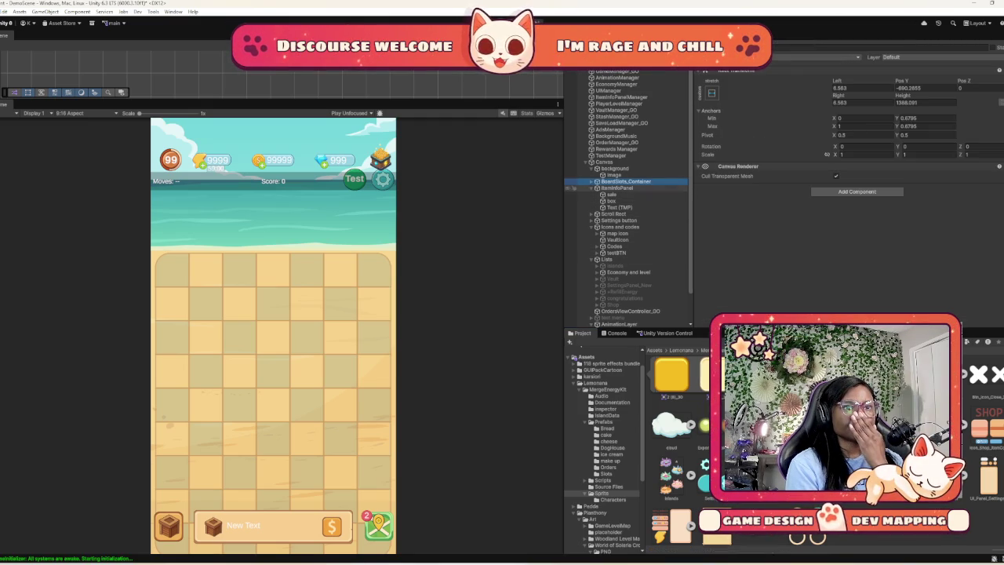
Collapse ItemInfoPanel, expand BoardSlots_Container's Grid and show InventorySlot (0)'s Image component
{"action": "left_click", "coordinate": [617, 187]}
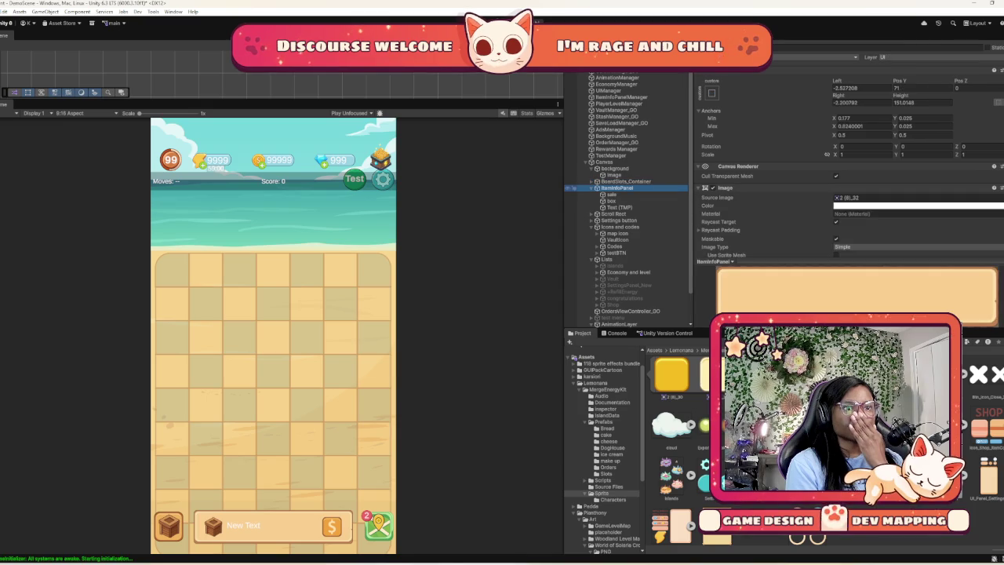
{"action": "left_click", "coordinate": [597, 187]}
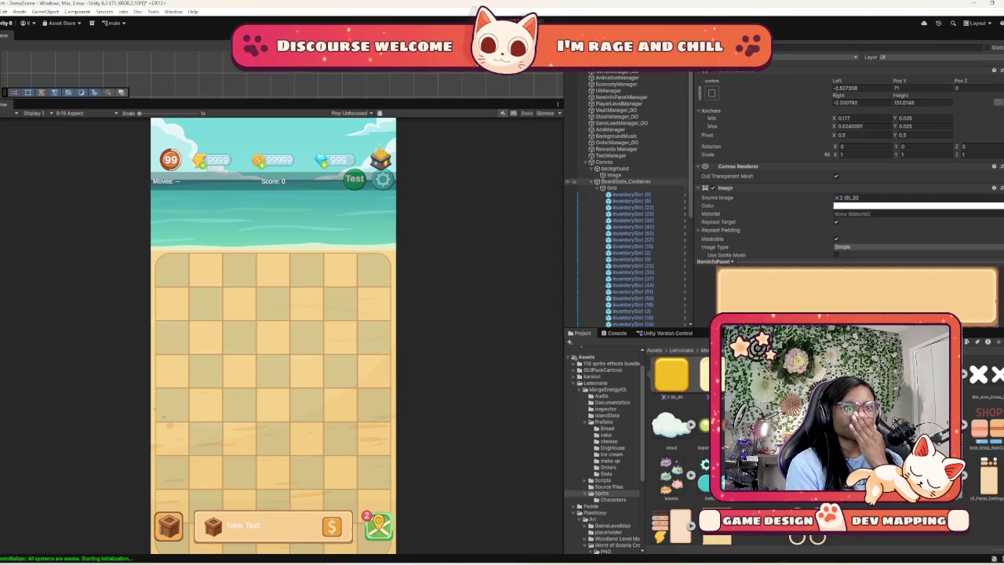
{"action": "left_click", "coordinate": [597, 181]}
{"action": "left_click", "coordinate": [631, 194]}
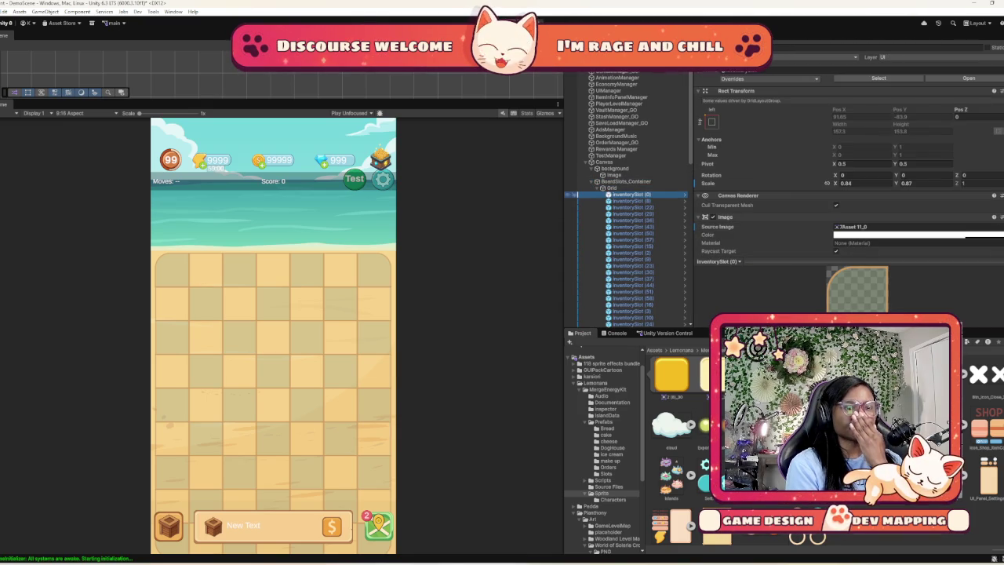
{"action": "scroll", "coordinate": [847, 157], "scroll_direction": "down", "scroll_amount": 1}
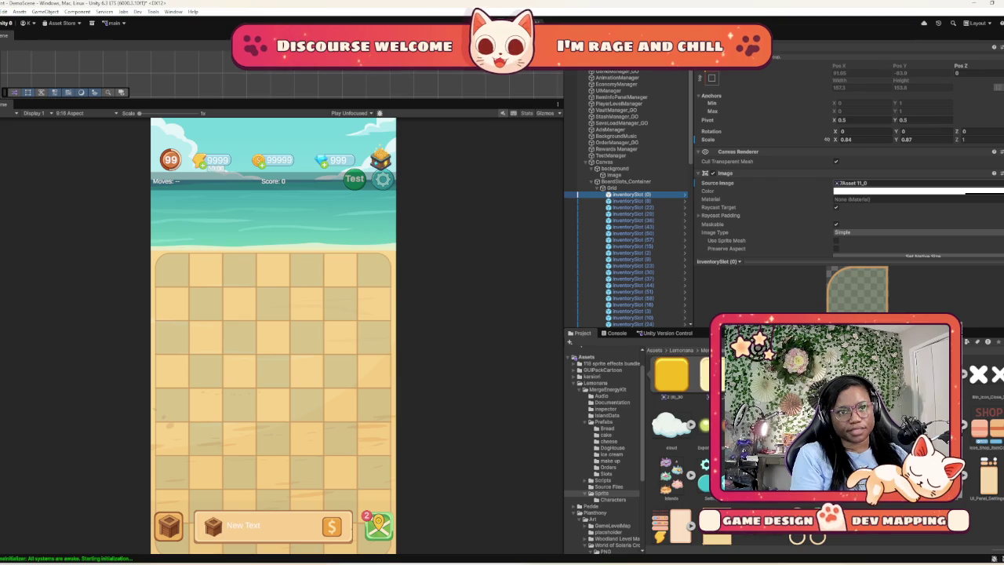
Ping the slot's current sprite, then open the Tiles No Shadows folder of orange crop tiles
{"action": "left_click", "coordinate": [855, 182]}
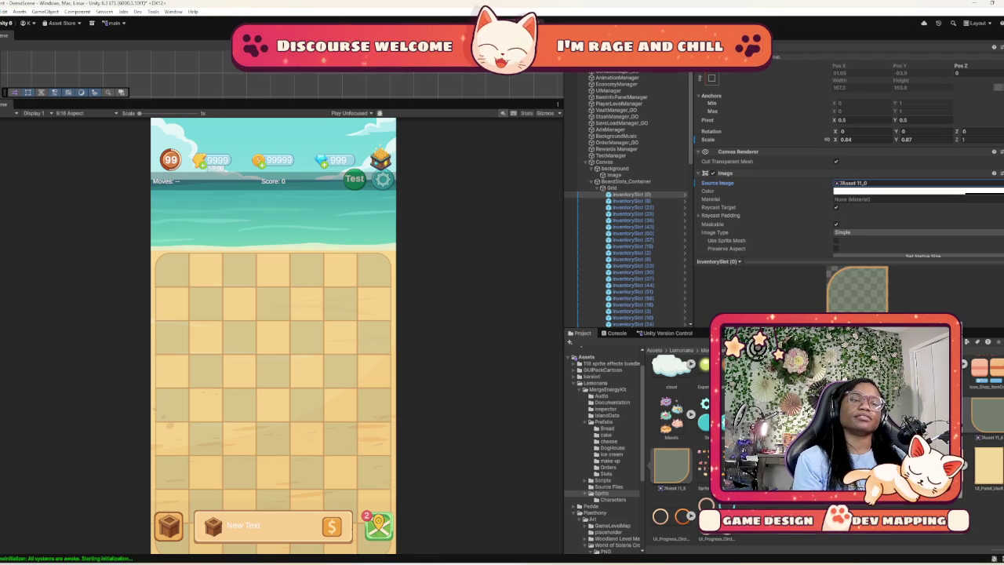
{"action": "scroll", "coordinate": [604, 451], "scroll_direction": "down", "scroll_amount": 5}
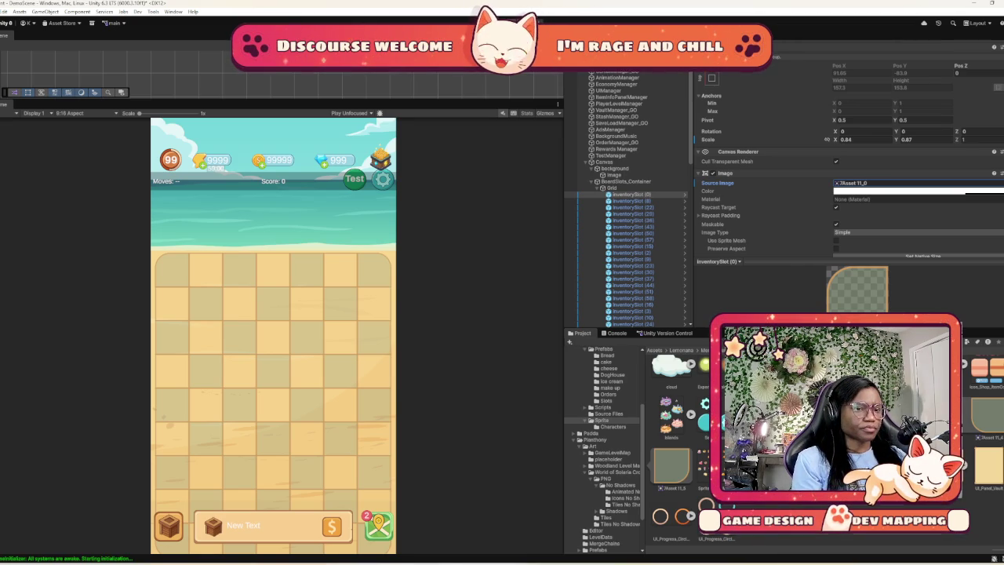
{"action": "left_click", "coordinate": [623, 504]}
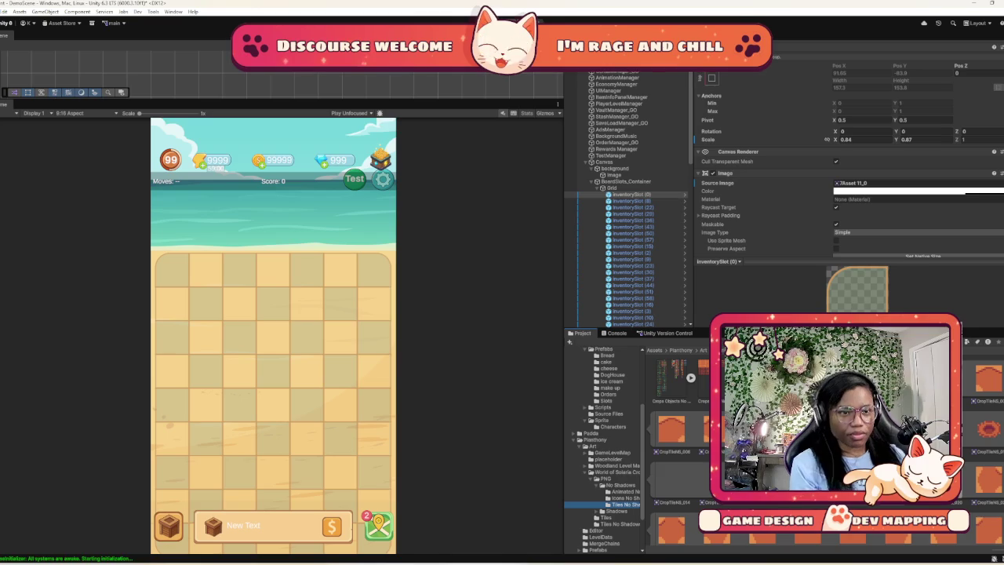
Assign CropTileNS_008 as InventorySlot (0)'s Source Image, turning the top-left cell orange
{"action": "scroll", "coordinate": [847, 196], "scroll_direction": "down", "scroll_amount": 3}
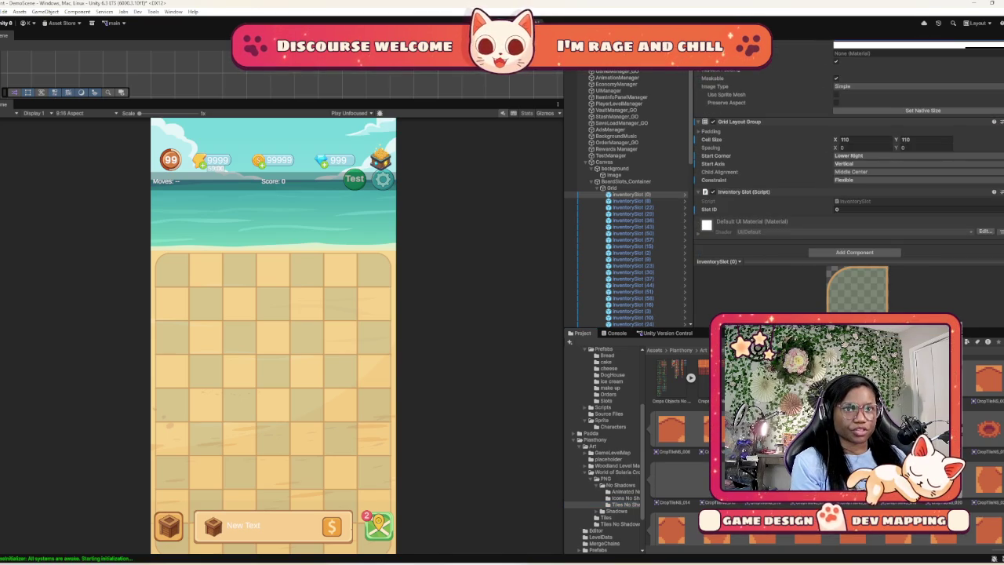
{"action": "scroll", "coordinate": [847, 196], "scroll_direction": "up", "scroll_amount": 3}
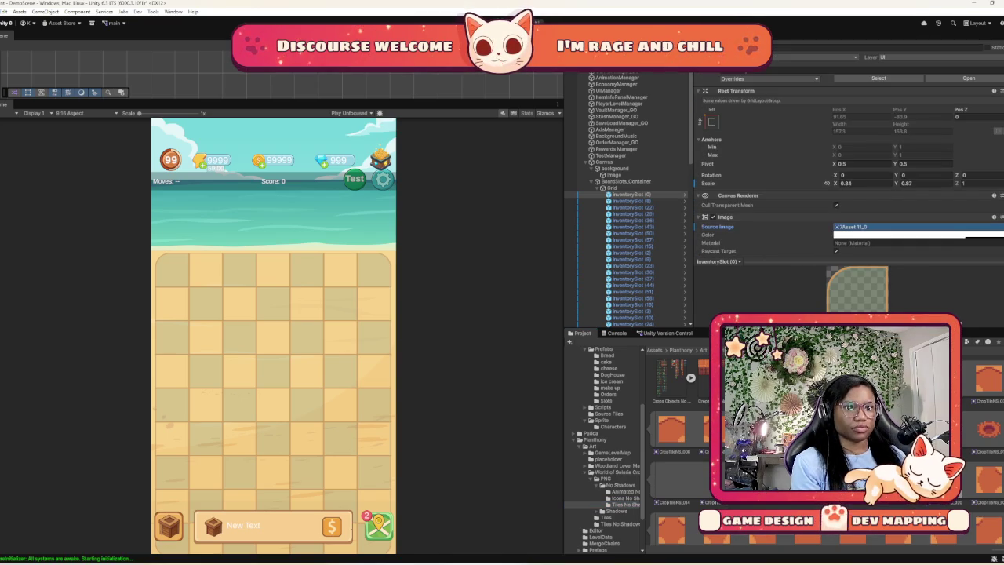
{"action": "left_click_drag", "start_coordinate": [672, 427], "coordinate": [910, 226]}
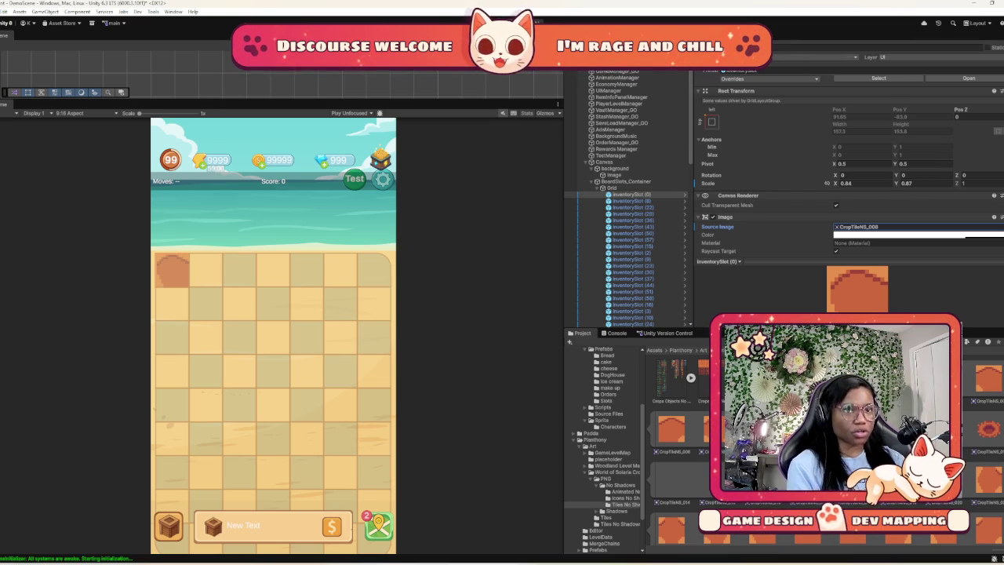
{"action": "left_click", "coordinate": [575, 201]}
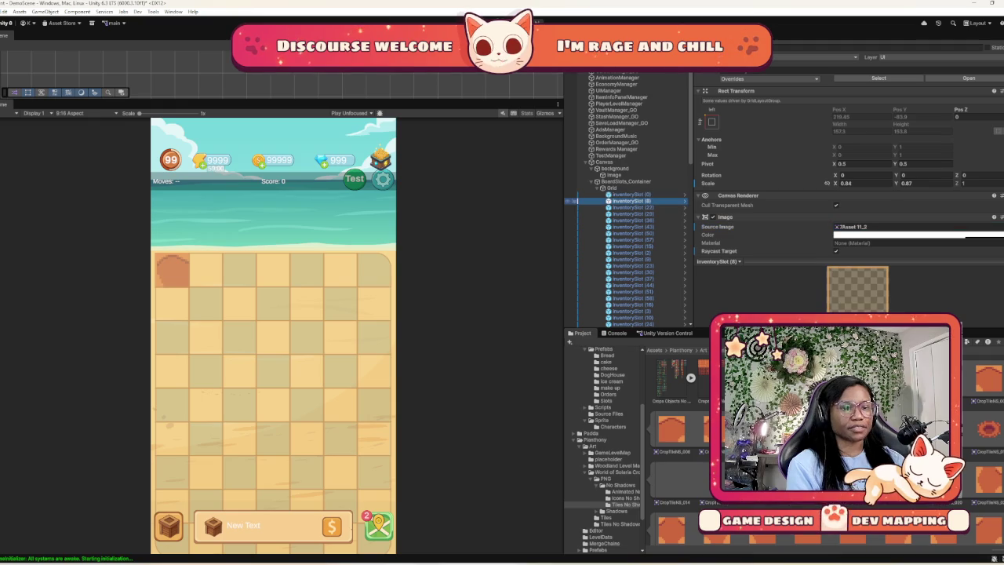
{"action": "left_click", "coordinate": [575, 207]}
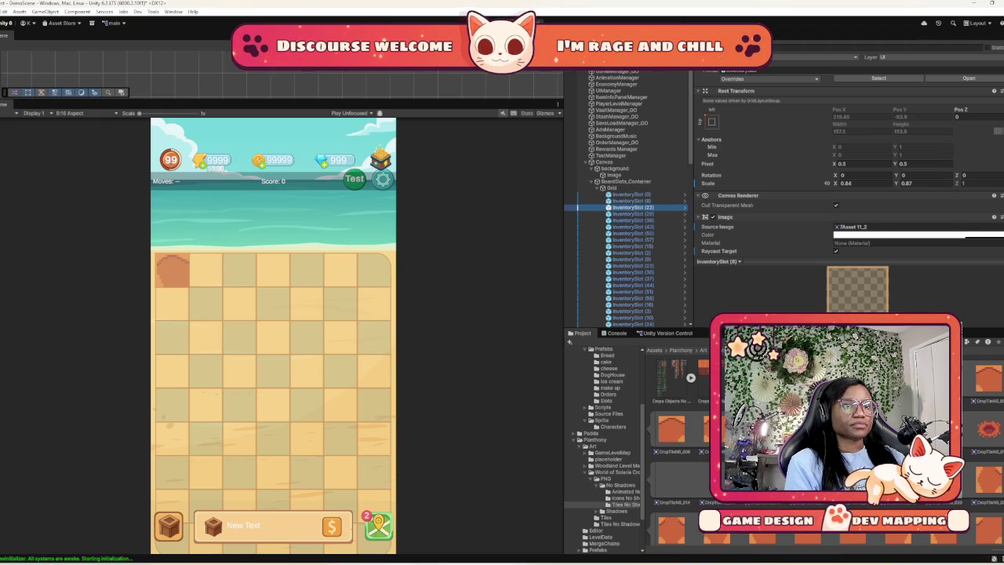
{"action": "left_click", "coordinate": [575, 200]}
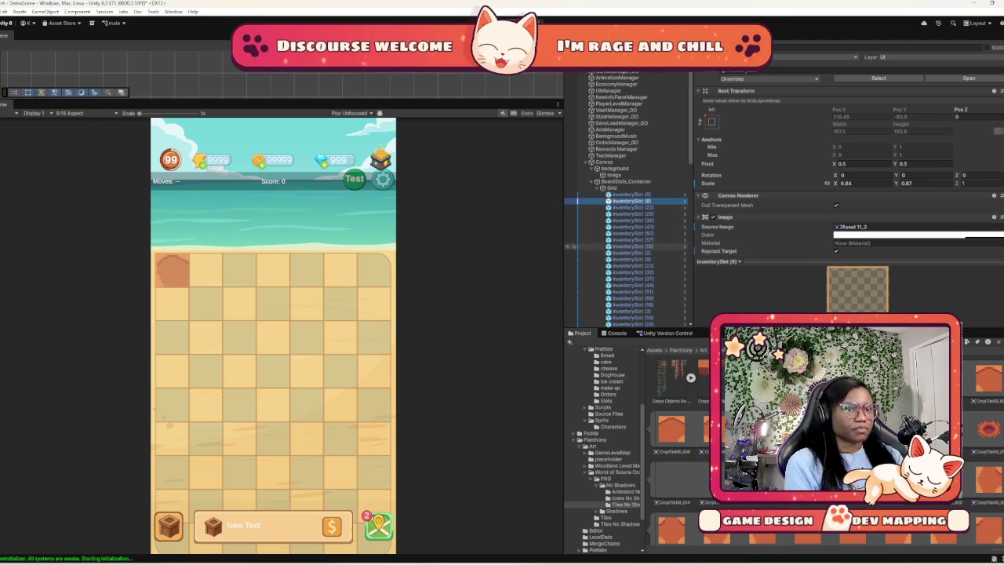
{"action": "left_click", "coordinate": [575, 245], "text": "shift"}
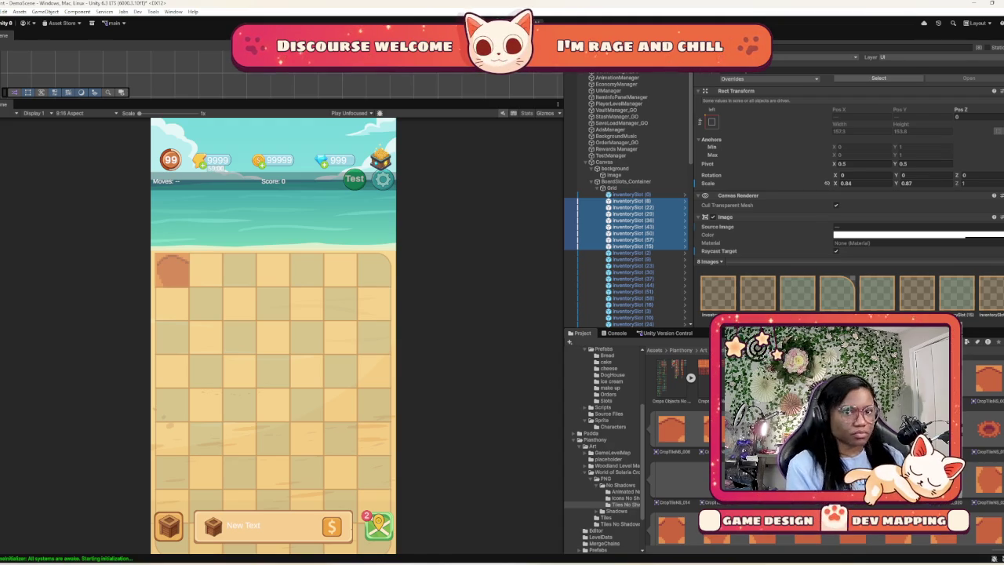
{"action": "left_click", "coordinate": [631, 233], "text": "ctrl"}
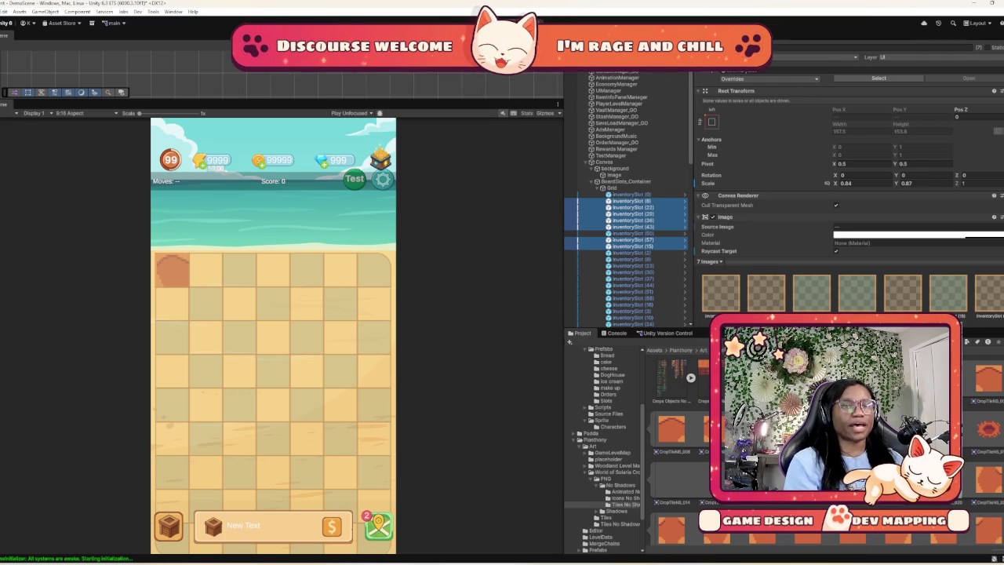
{"action": "scroll", "coordinate": [847, 157], "scroll_direction": "down", "scroll_amount": 5}
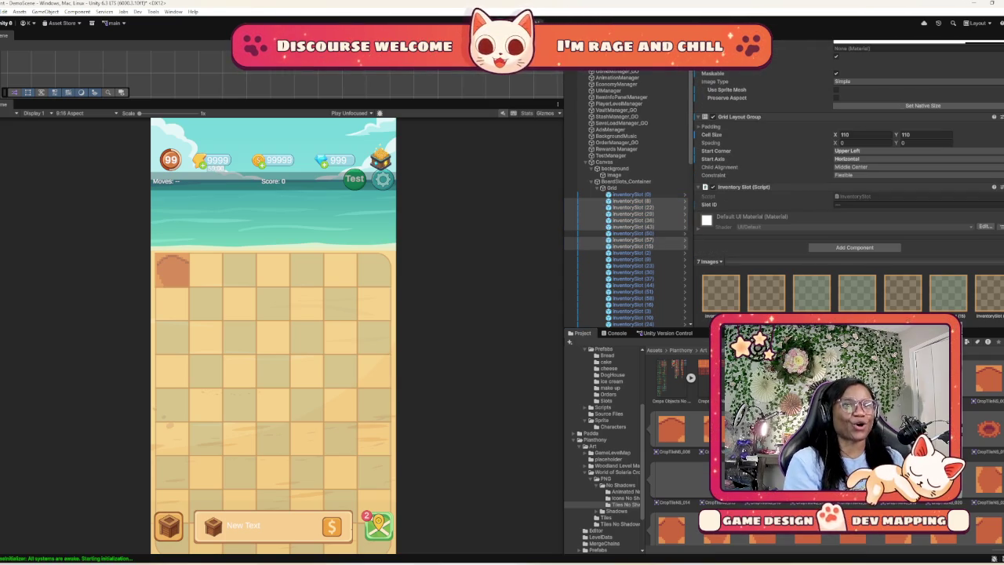
{"action": "scroll", "coordinate": [847, 157], "scroll_direction": "up", "scroll_amount": 5}
Apply CropTilesNS_002 to the selected slots, undo it, and reselect InventorySlot (8) through (43)
{"action": "left_click_drag", "start_coordinate": [913, 205], "coordinate": [913, 204]}
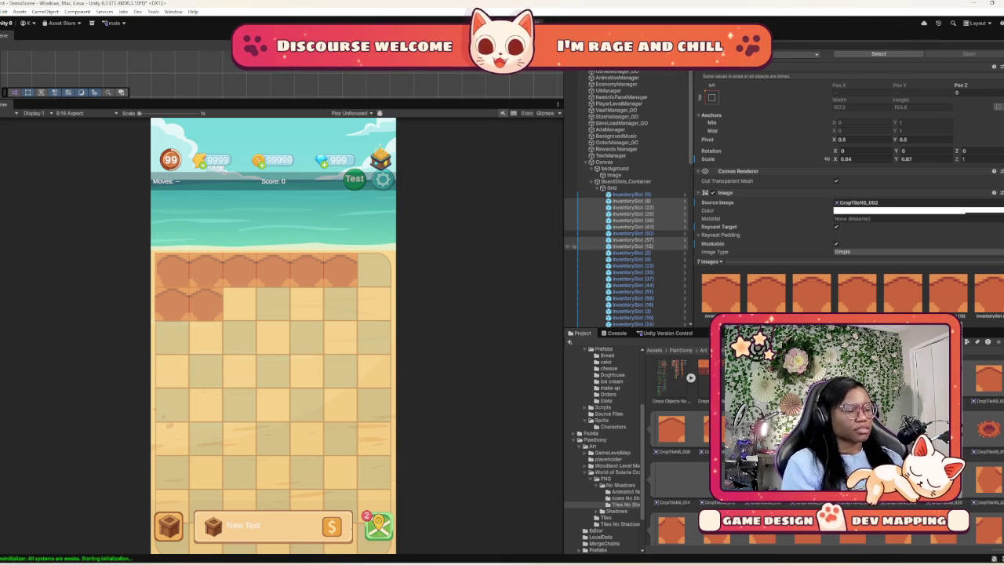
{"action": "key", "text": "ctrl+z"}
{"action": "left_click", "coordinate": [631, 227], "text": "shift"}
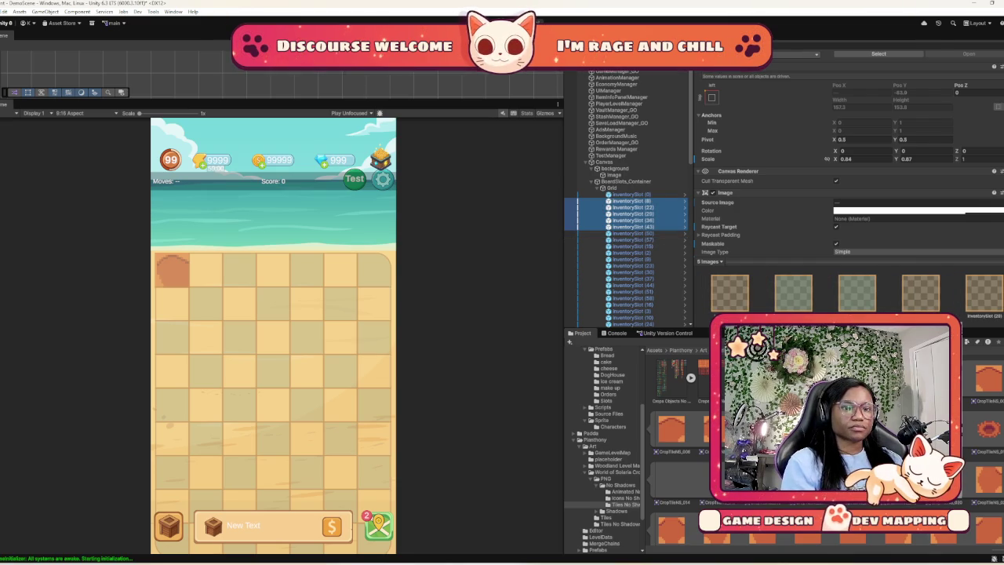
{"action": "scroll", "coordinate": [847, 197], "scroll_direction": "down", "scroll_amount": 3}
Assign CropTileNS_002 to the five selected slots, then inspect InventorySlot (50)'s sprite alone
{"action": "left_click_drag", "start_coordinate": [672, 427], "coordinate": [878, 104]}
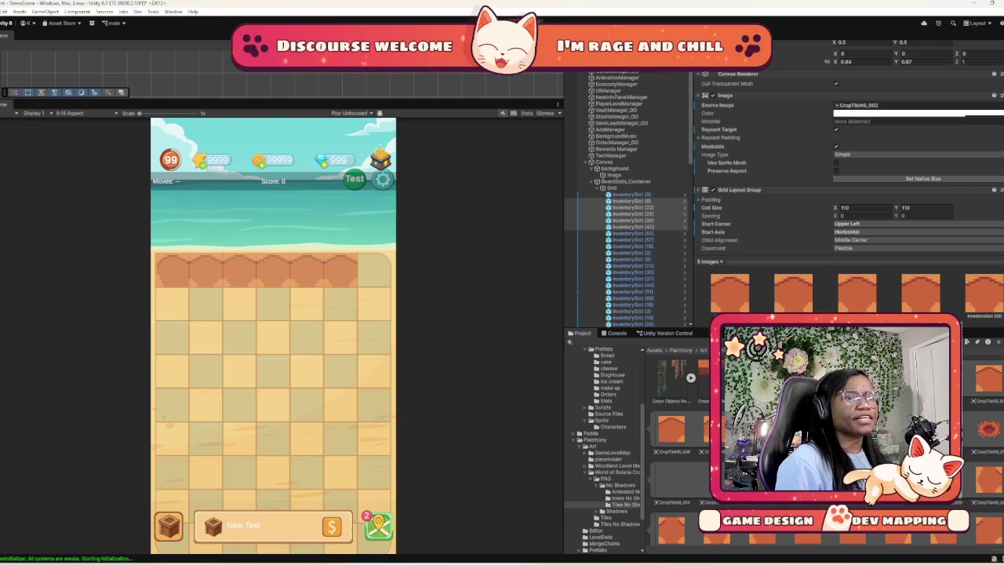
{"action": "left_click", "coordinate": [571, 233]}
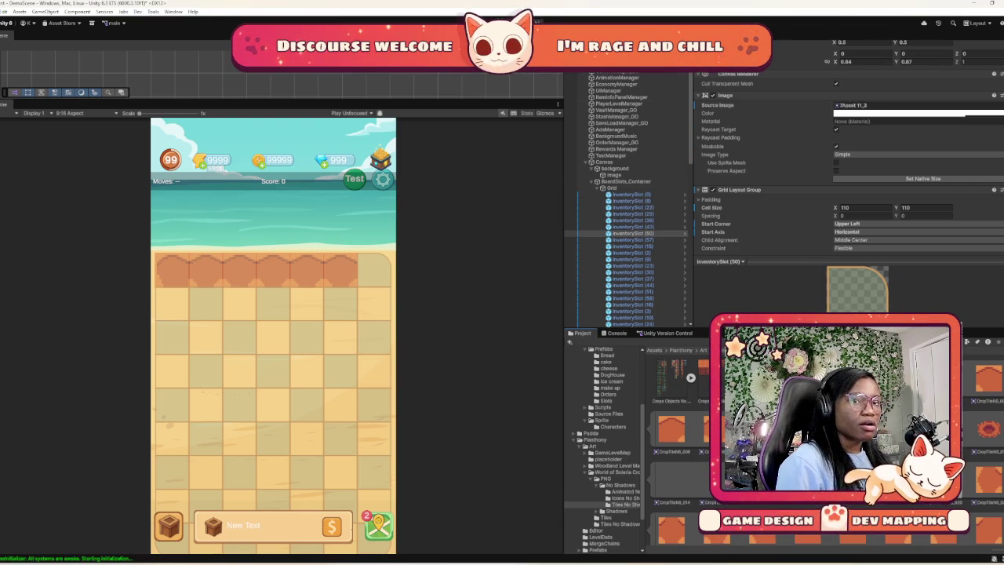
{"action": "scroll", "coordinate": [847, 173], "scroll_direction": "down", "scroll_amount": 3}
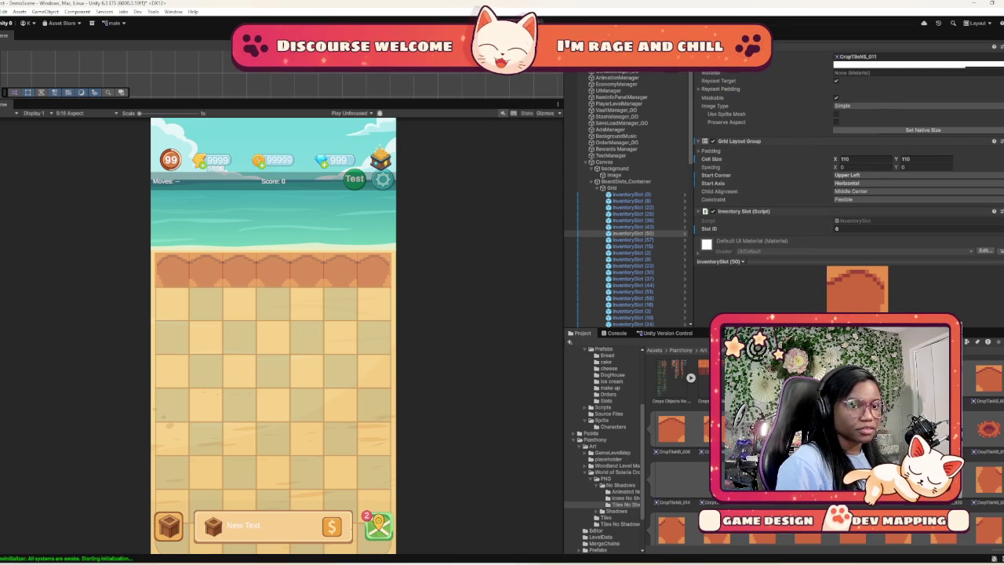
{"action": "scroll", "coordinate": [674, 439], "scroll_direction": "down", "scroll_amount": 1}
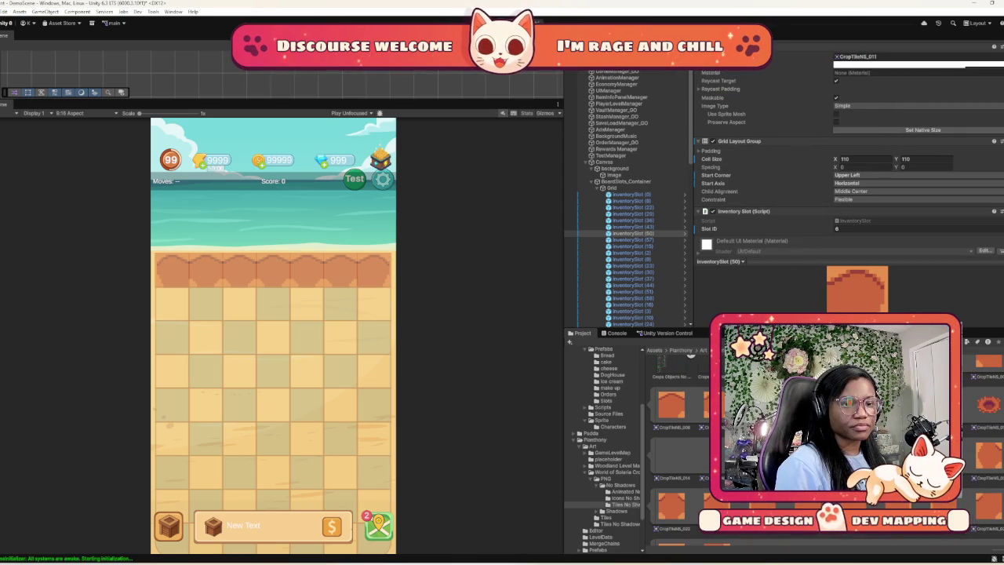
{"action": "scroll", "coordinate": [674, 447], "scroll_direction": "down", "scroll_amount": 2}
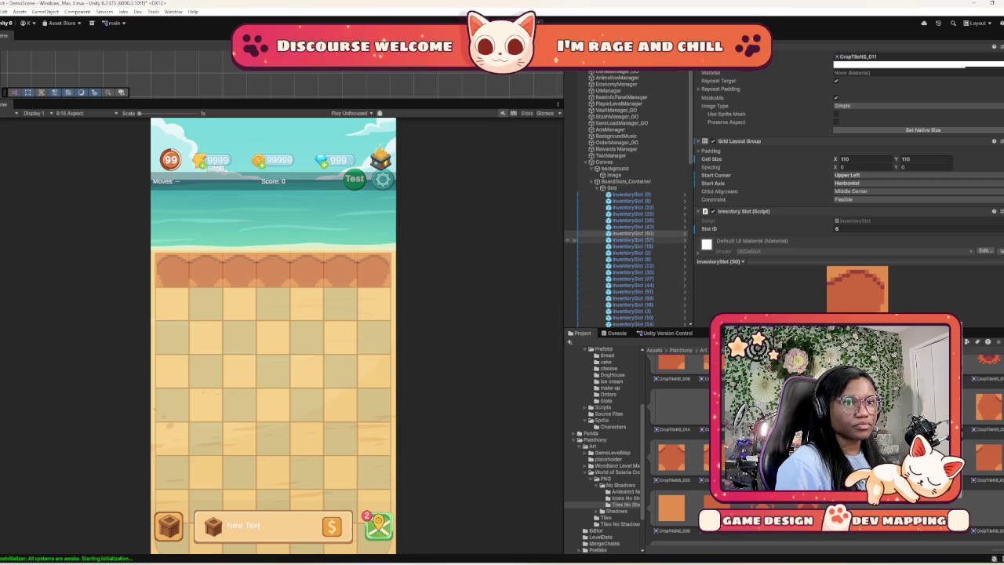
Select InventorySlot (57), ID 7, and give it the orange CropTileNS_021 sprite
{"action": "left_click", "coordinate": [632, 239]}
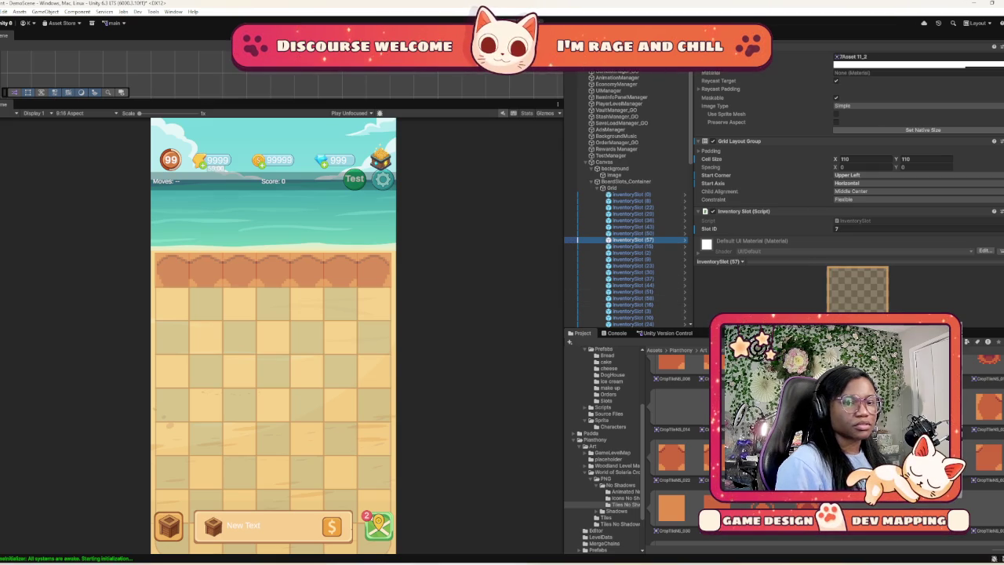
{"action": "scroll", "coordinate": [674, 440], "scroll_direction": "up", "scroll_amount": 3}
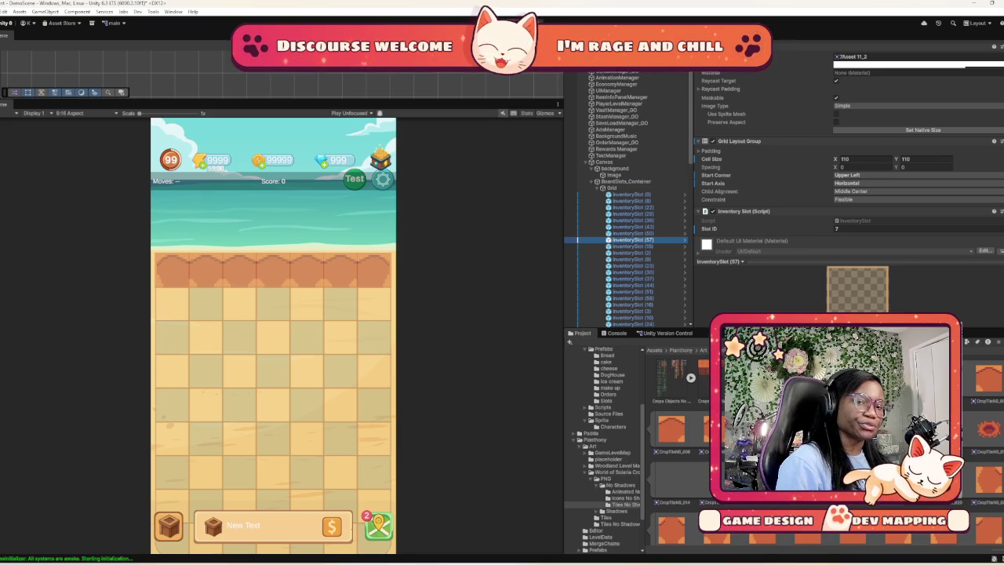
{"action": "scroll", "coordinate": [674, 440], "scroll_direction": "down", "scroll_amount": 1}
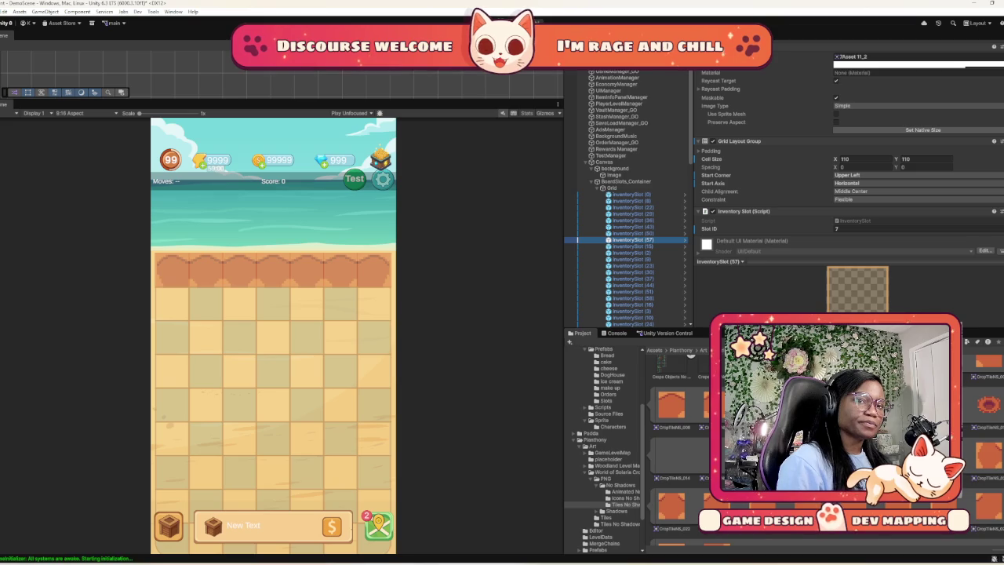
{"action": "left_click", "coordinate": [589, 400]}
{"action": "left_click_drag", "start_coordinate": [987, 463], "coordinate": [910, 56]}
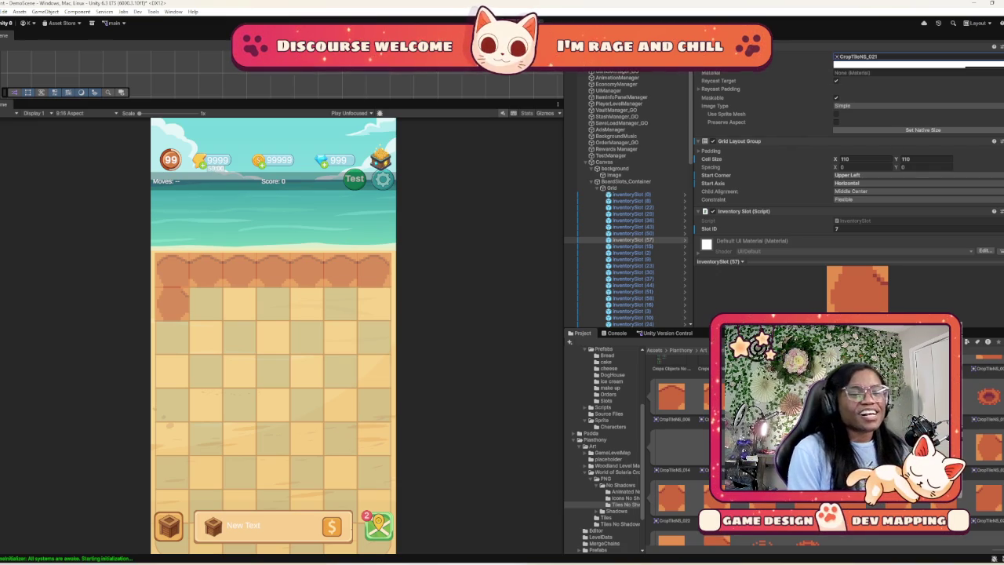
{"action": "mouse_move", "coordinate": [574, 564]}
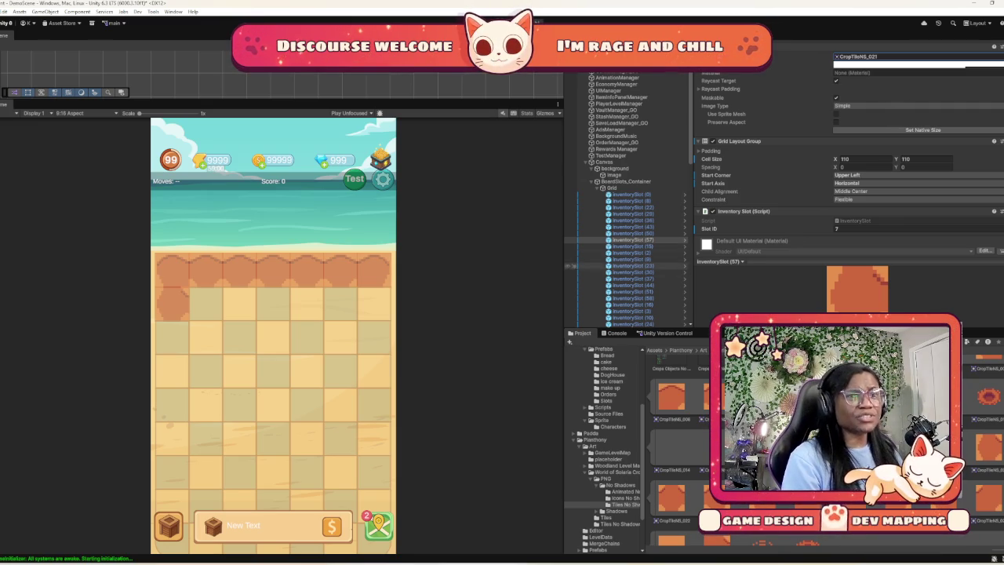
Select InventorySlots (15) through (30) together and bring their Image component into view
{"action": "left_click", "coordinate": [631, 246]}
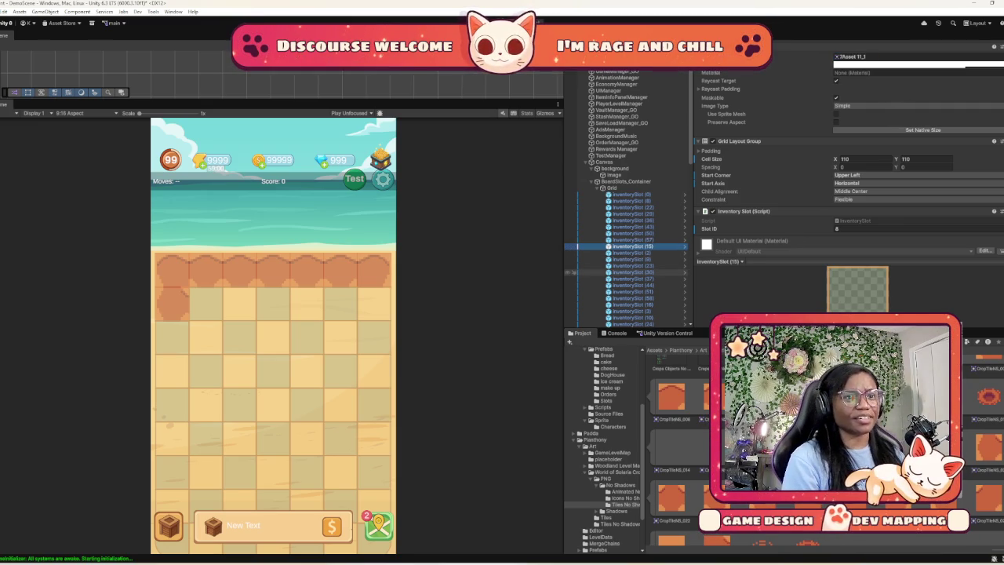
{"action": "left_click", "coordinate": [631, 272], "text": "shift"}
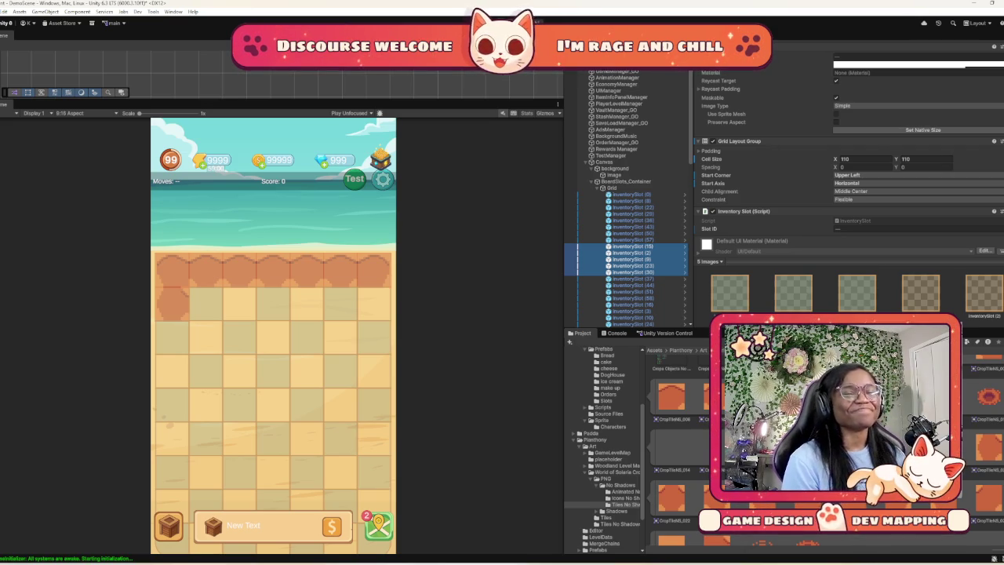
{"action": "scroll", "coordinate": [674, 439], "scroll_direction": "up", "scroll_amount": 1}
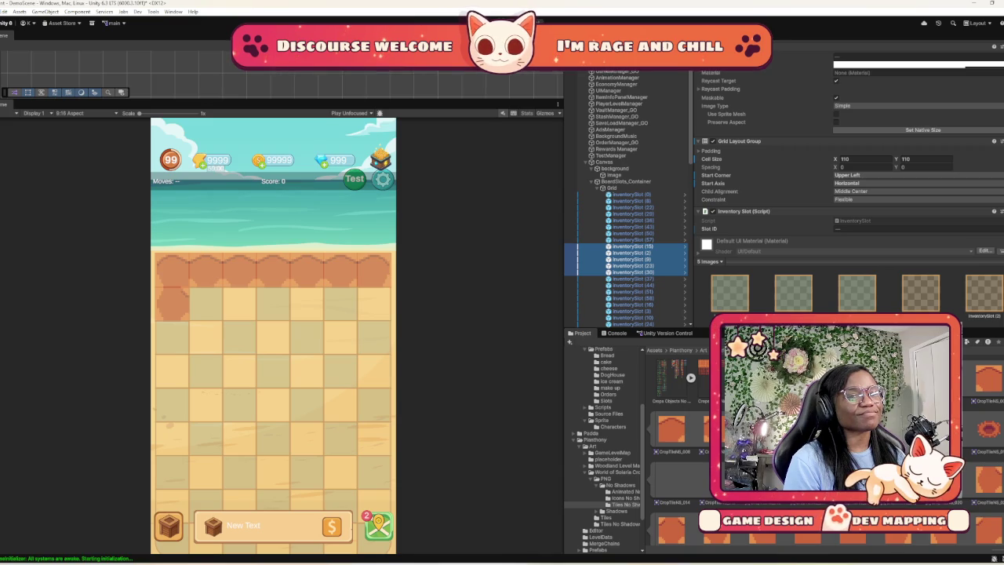
{"action": "scroll", "coordinate": [674, 447], "scroll_direction": "down", "scroll_amount": 2}
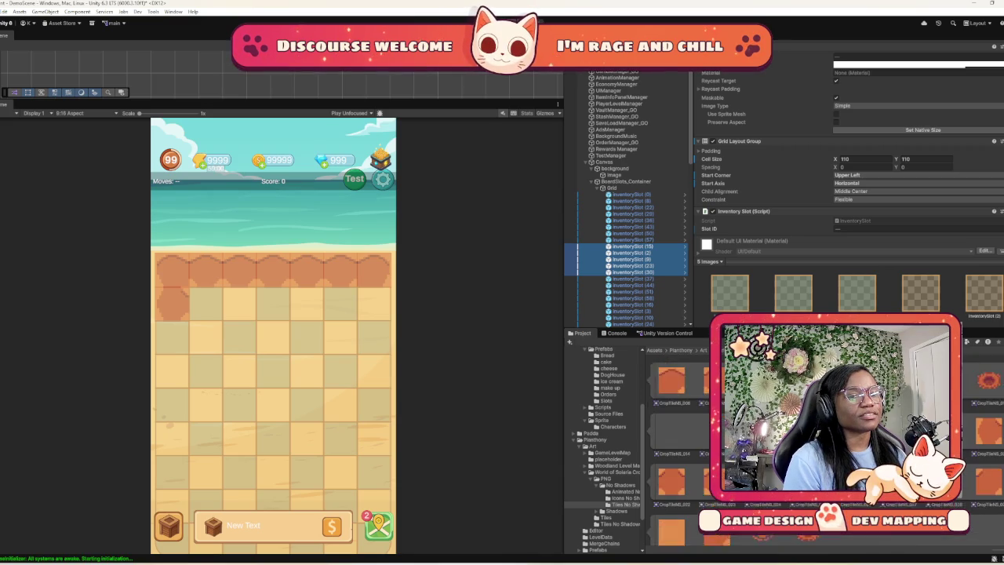
{"action": "scroll", "coordinate": [675, 447], "scroll_direction": "up", "scroll_amount": 2}
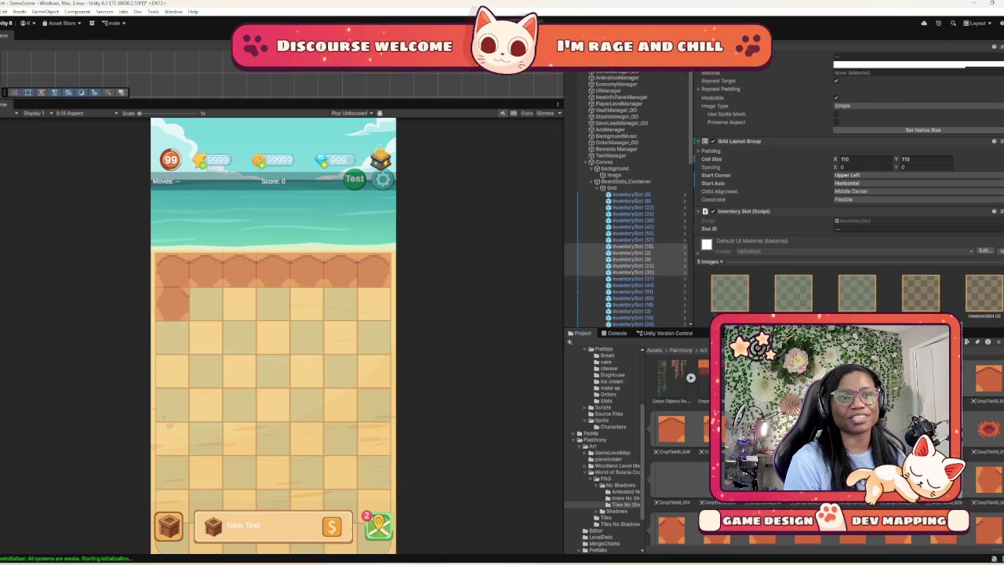
{"action": "key", "text": "Tab"}
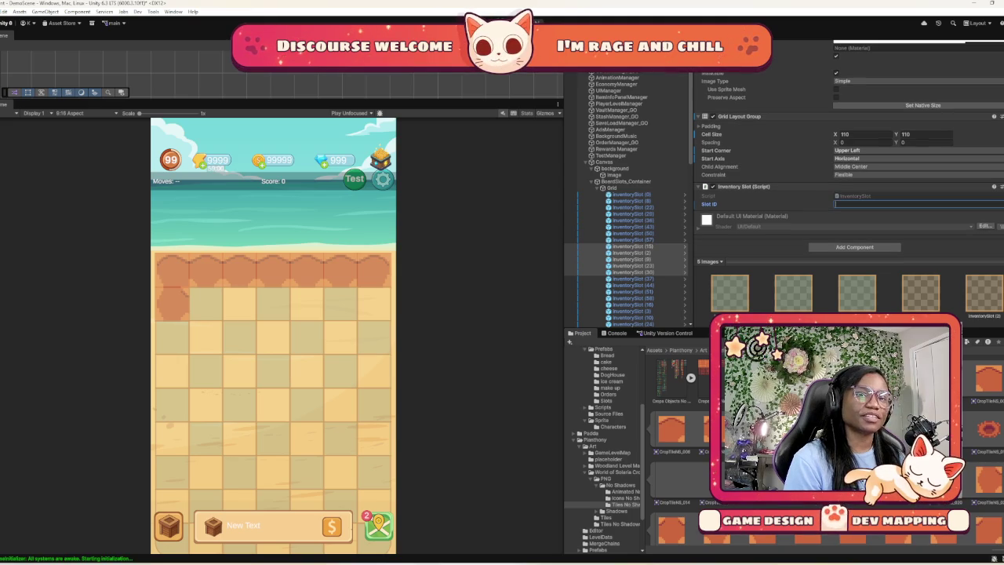
{"action": "scroll", "coordinate": [847, 172], "scroll_direction": "up", "scroll_amount": 5}
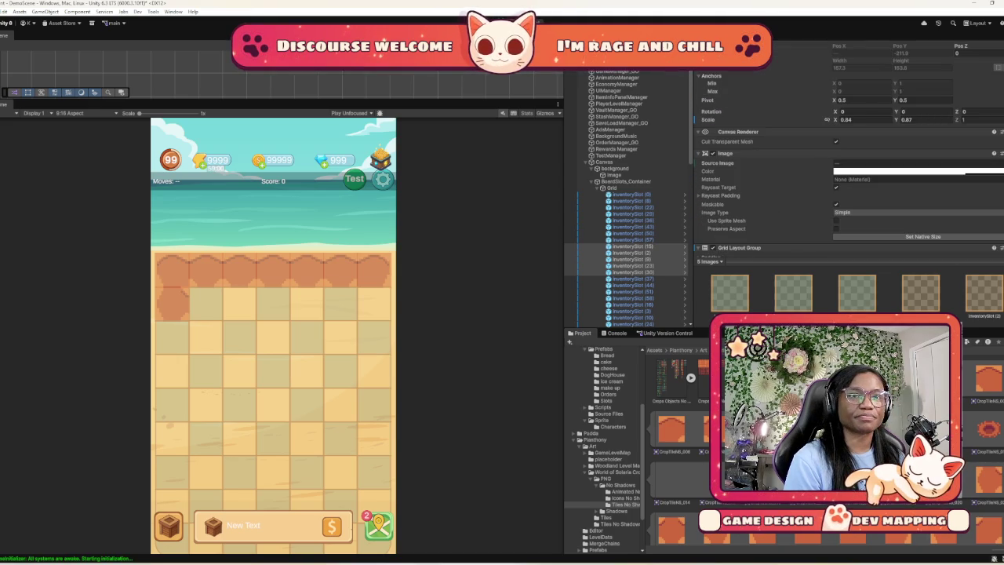
{"action": "scroll", "coordinate": [847, 173], "scroll_direction": "down", "scroll_amount": 4}
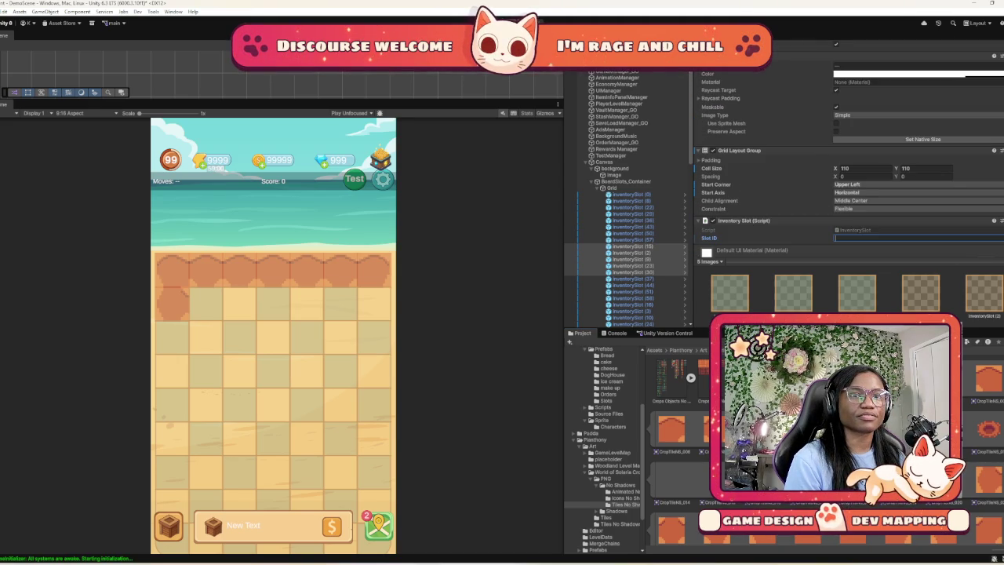
Set CropTilesNS_000 as the Source Image of the five selected slots
{"action": "left_click_drag", "start_coordinate": [902, 66], "coordinate": [902, 66]}
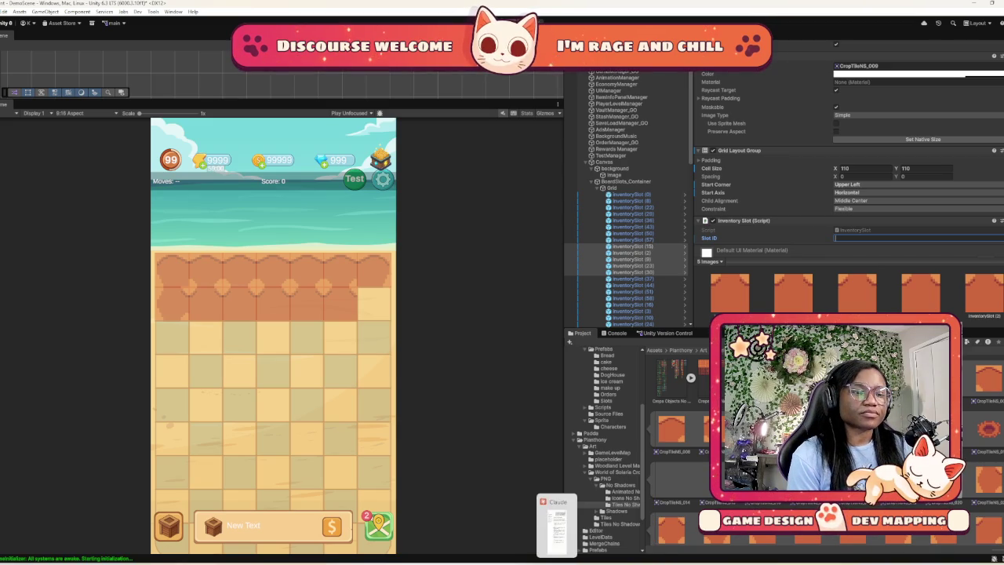
Copy the Mitch Mitochondria artwork from the Canva mind map and bring up Windows search
{"action": "mouse_move", "coordinate": [514, 560]}
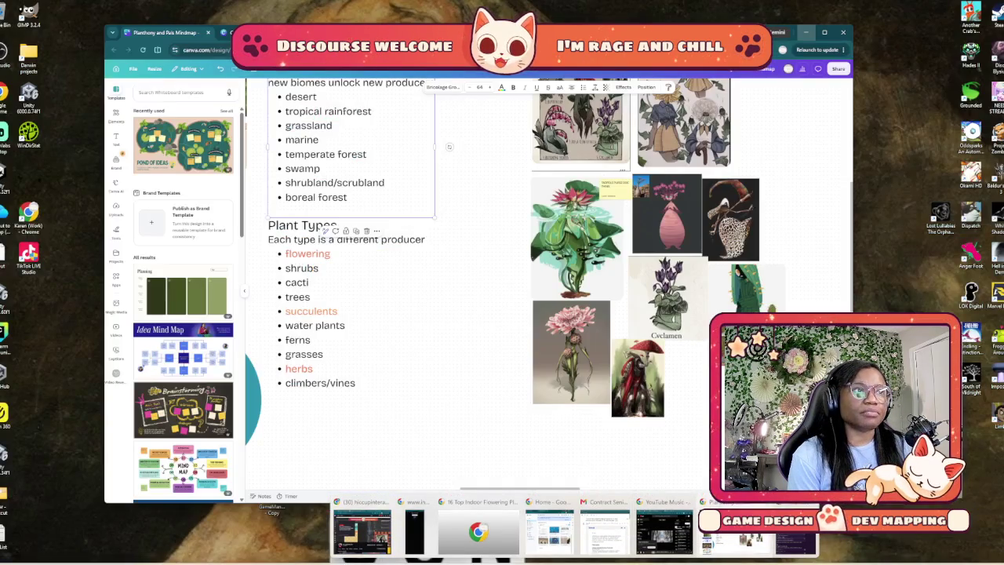
{"action": "left_click", "coordinate": [479, 533]}
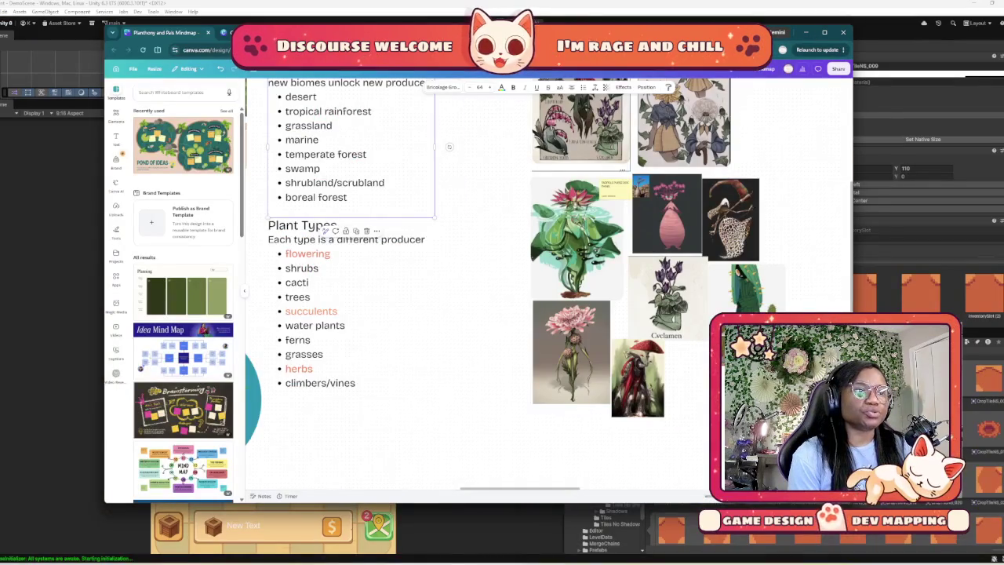
{"action": "scroll", "coordinate": [549, 282], "scroll_direction": "left", "scroll_amount": 10}
{"action": "scroll", "coordinate": [600, 378], "scroll_direction": "up", "scroll_amount": 2}
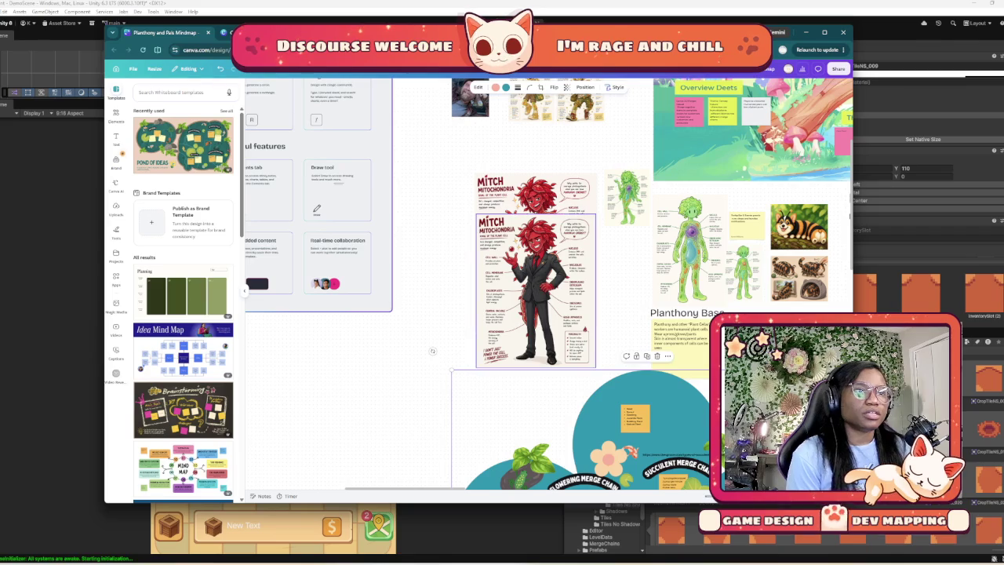
{"action": "scroll", "coordinate": [549, 260], "scroll_direction": "up", "scroll_amount": 10}
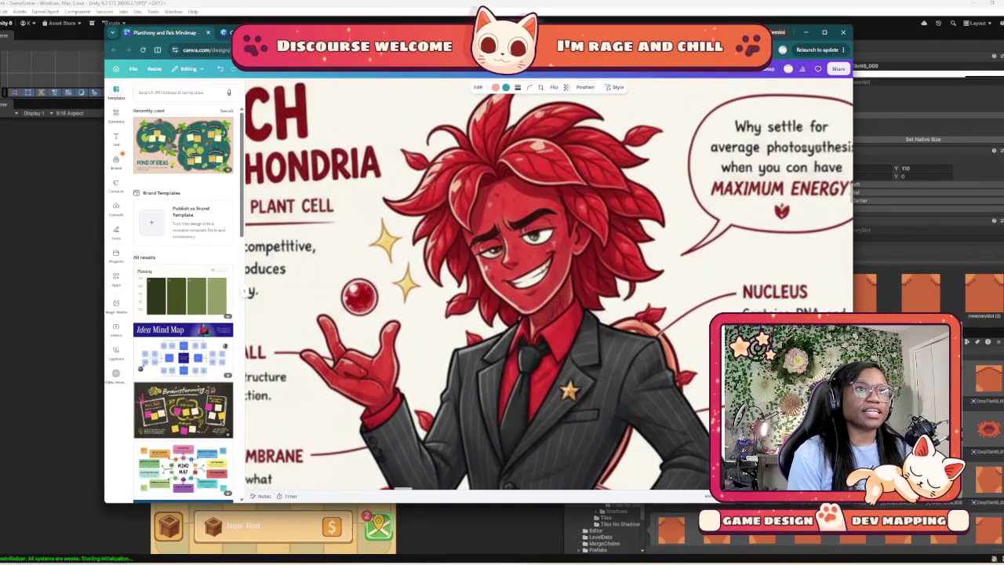
{"action": "right_click", "coordinate": [509, 220]}
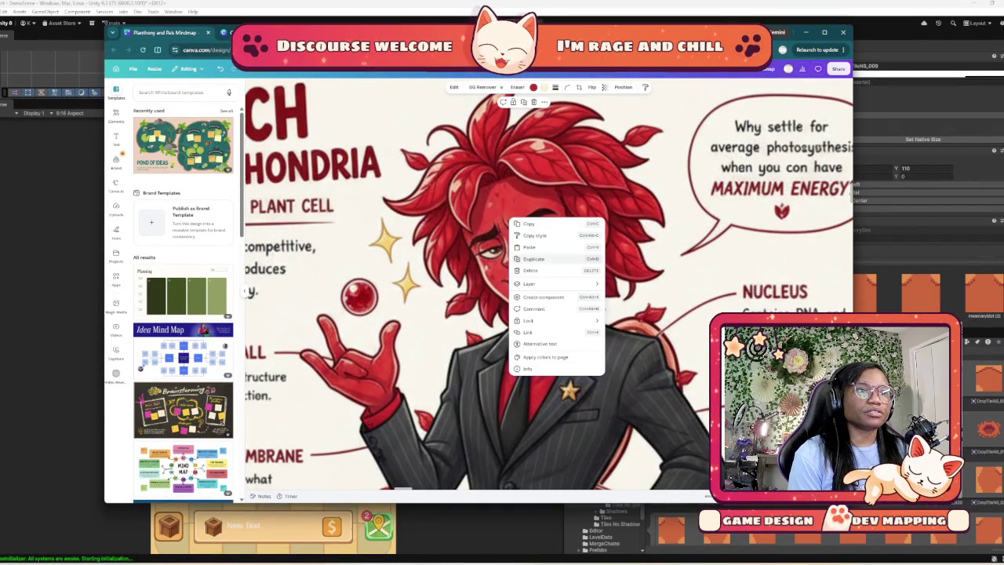
{"action": "left_click", "coordinate": [529, 223]}
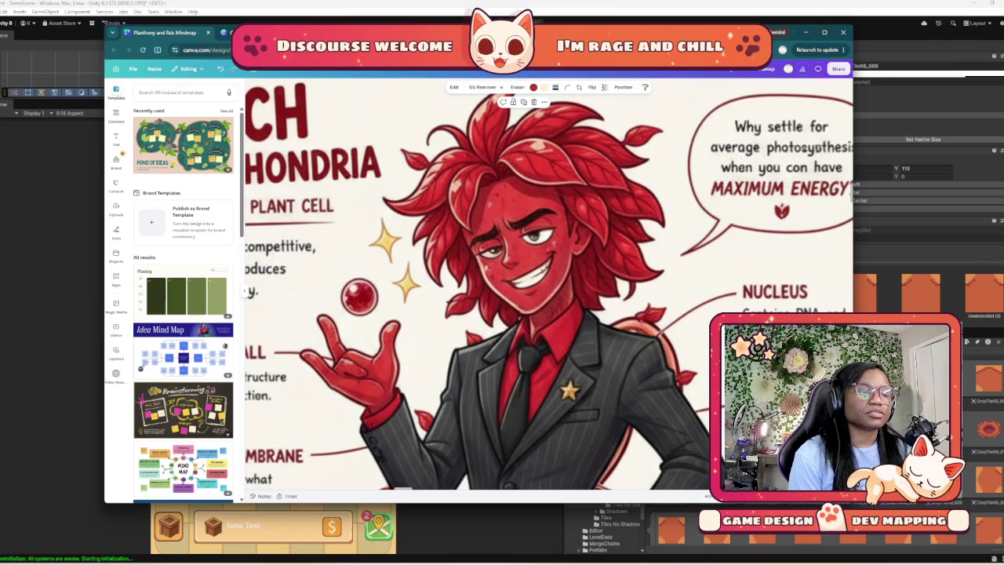
{"action": "key", "text": "super"}
Launch Paint from the Start search and look through its File options
{"action": "type", "text": "paint"}
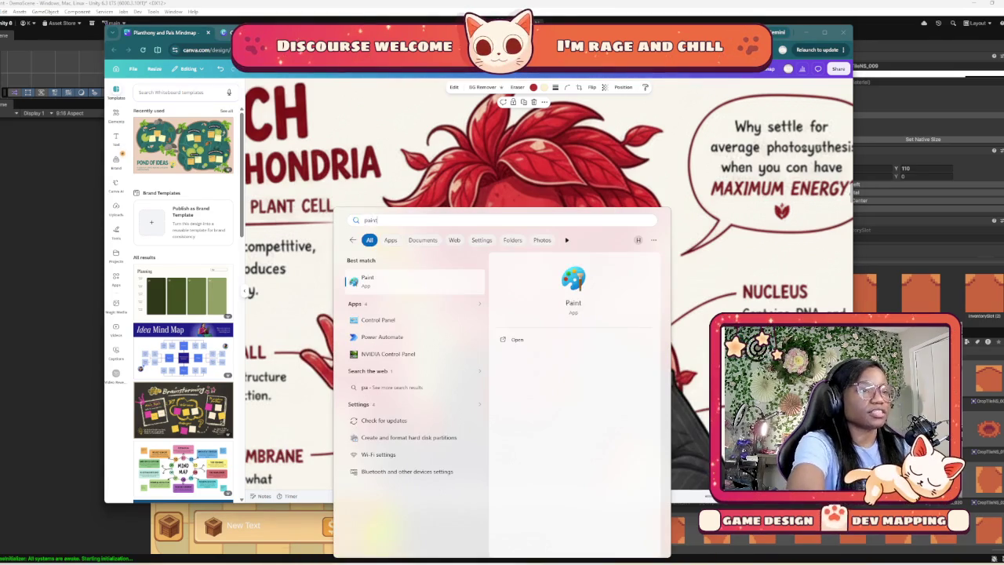
{"action": "key", "text": "Return"}
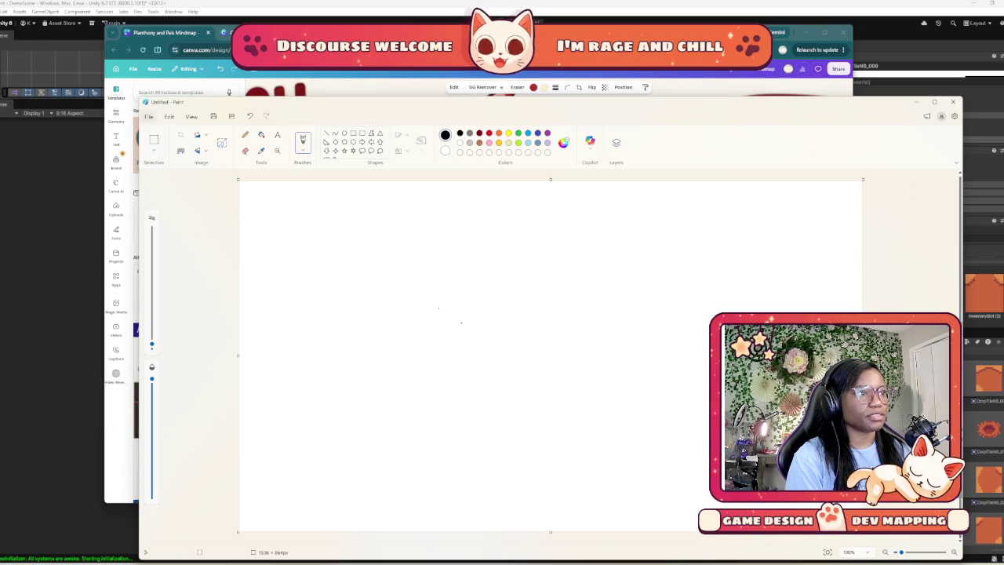
{"action": "left_click", "coordinate": [169, 116]}
{"action": "left_click", "coordinate": [148, 116]}
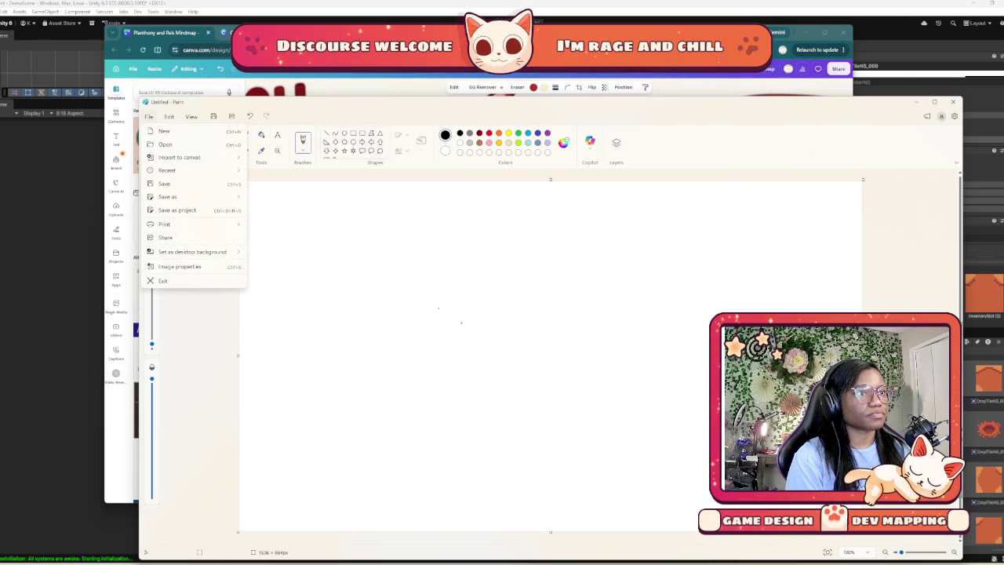
Copy the character image from Canva again and return to Paint
{"action": "key", "text": "alt+Tab"}
{"action": "right_click", "coordinate": [498, 254]}
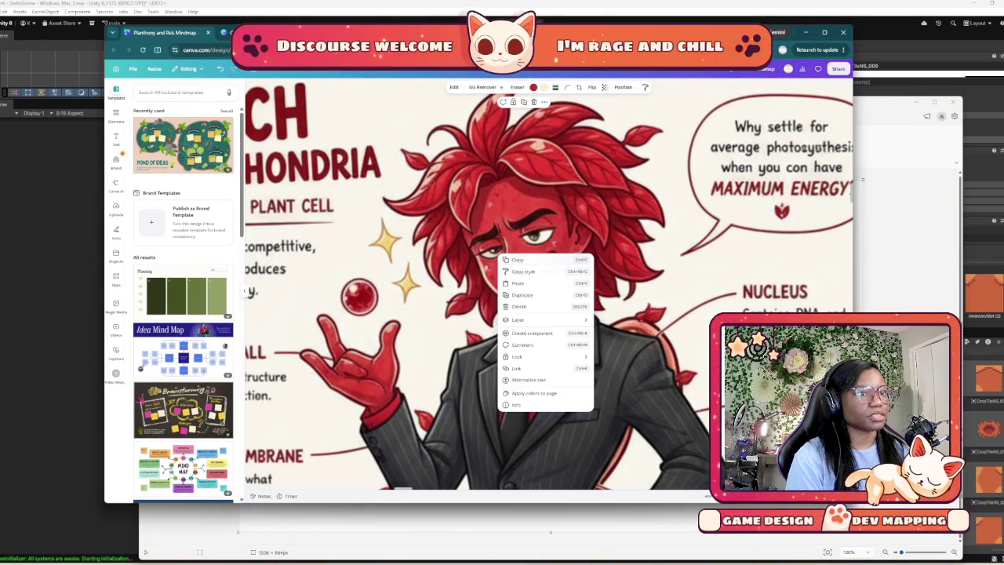
{"action": "left_click", "coordinate": [533, 260]}
{"action": "key", "text": "alt+Tab"}
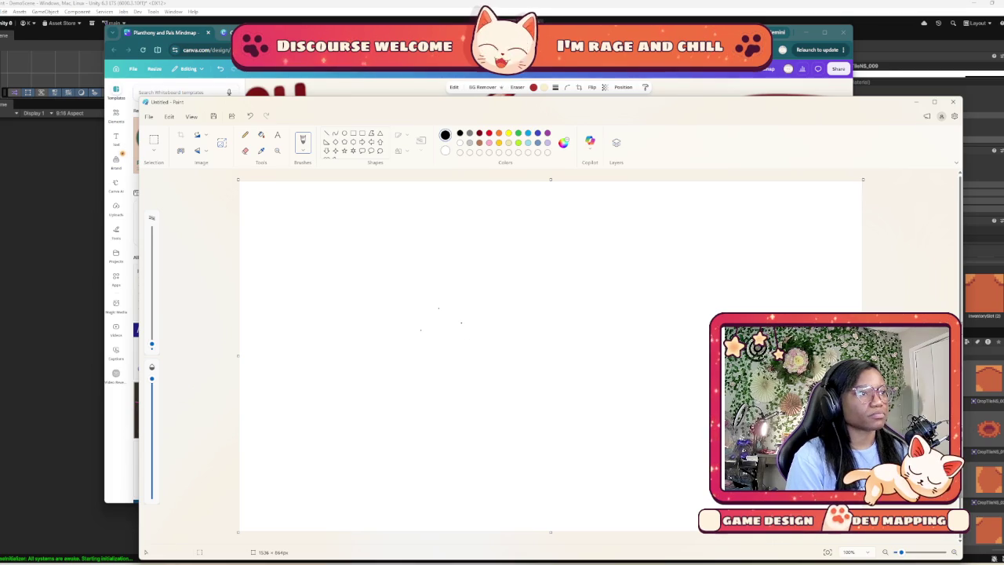
Try File > Import to canvas, browsing Downloads, Desktop and Pictures for the image
{"action": "left_click", "coordinate": [148, 116]}
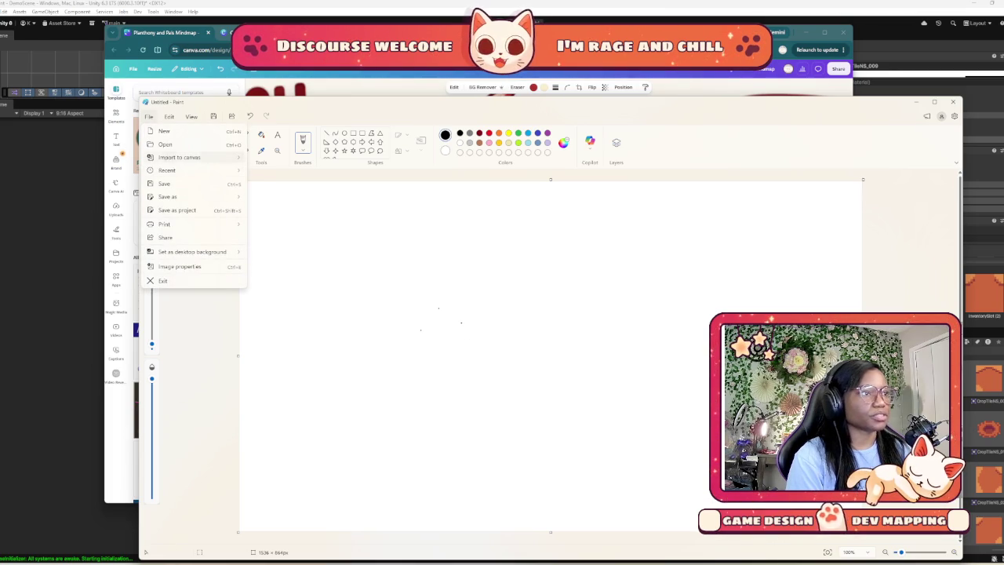
{"action": "mouse_move", "coordinate": [180, 157]}
{"action": "left_click", "coordinate": [294, 158]}
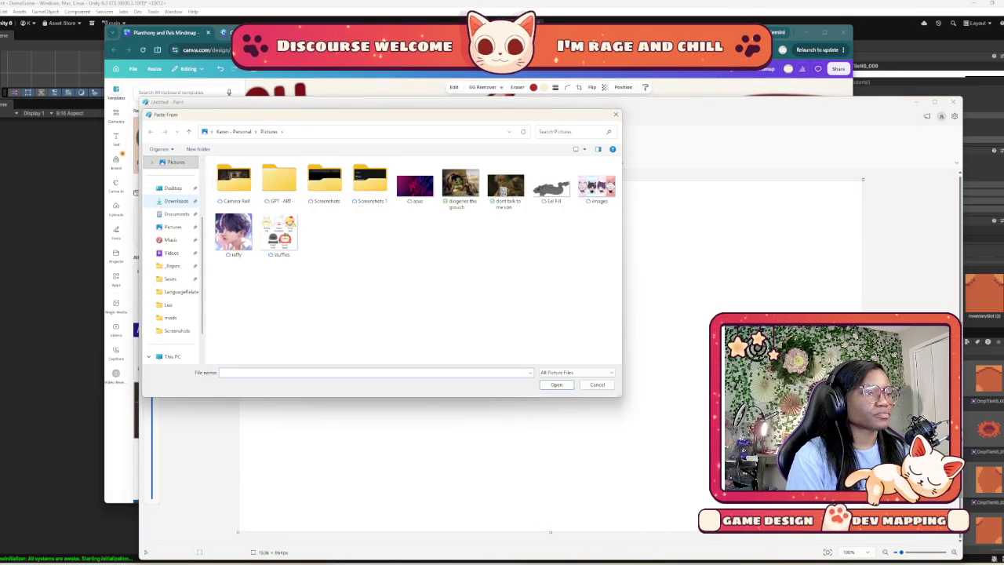
{"action": "left_click", "coordinate": [176, 201]}
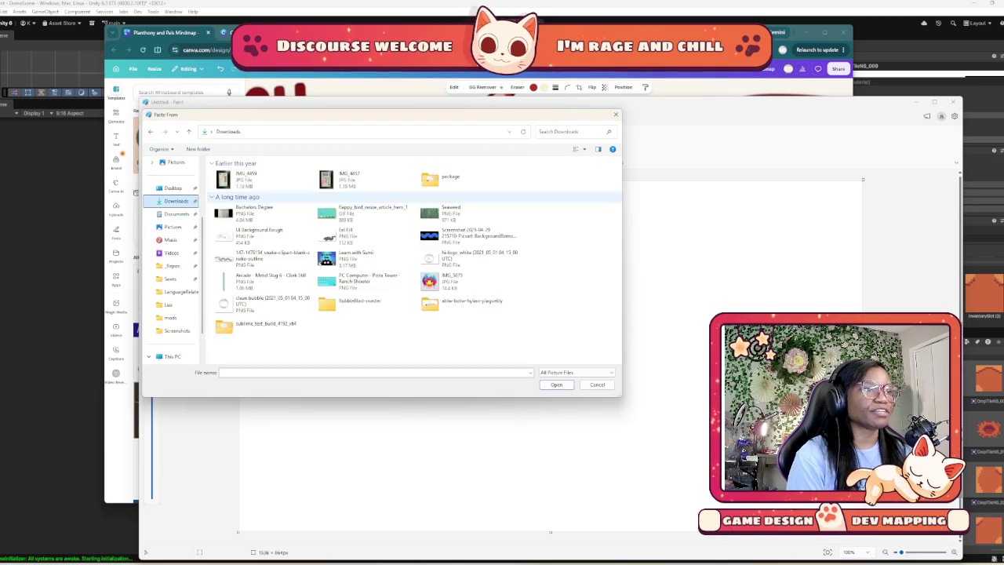
{"action": "left_click", "coordinate": [173, 187]}
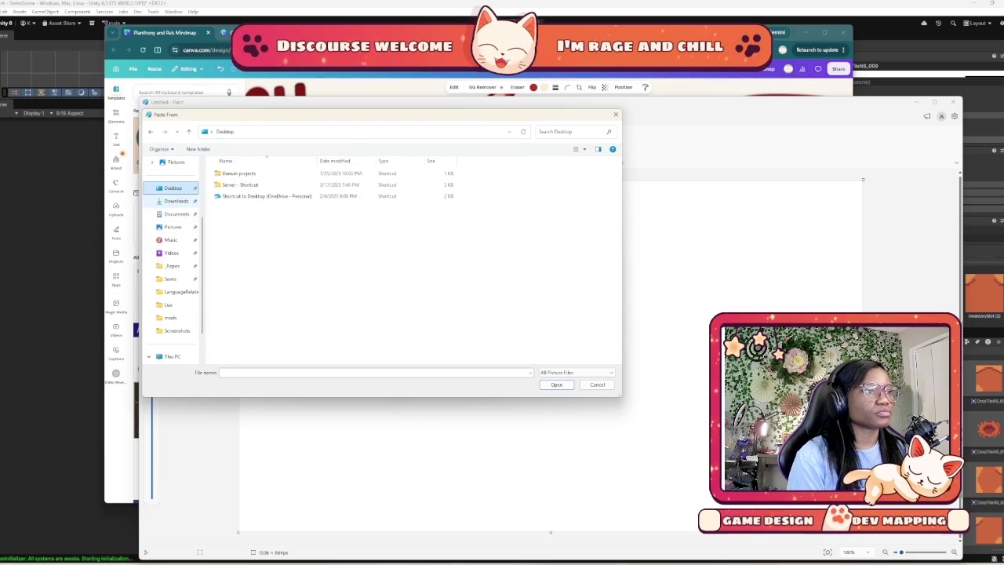
{"action": "left_click", "coordinate": [172, 226]}
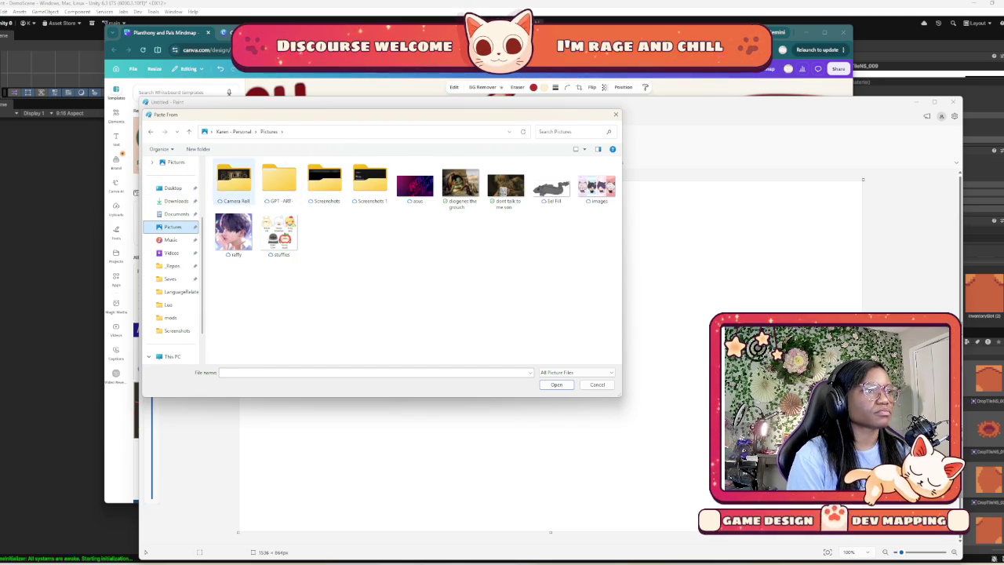
Copy the character artwork in Canva once more and bring Paint forward
{"action": "key", "text": "alt+Tab"}
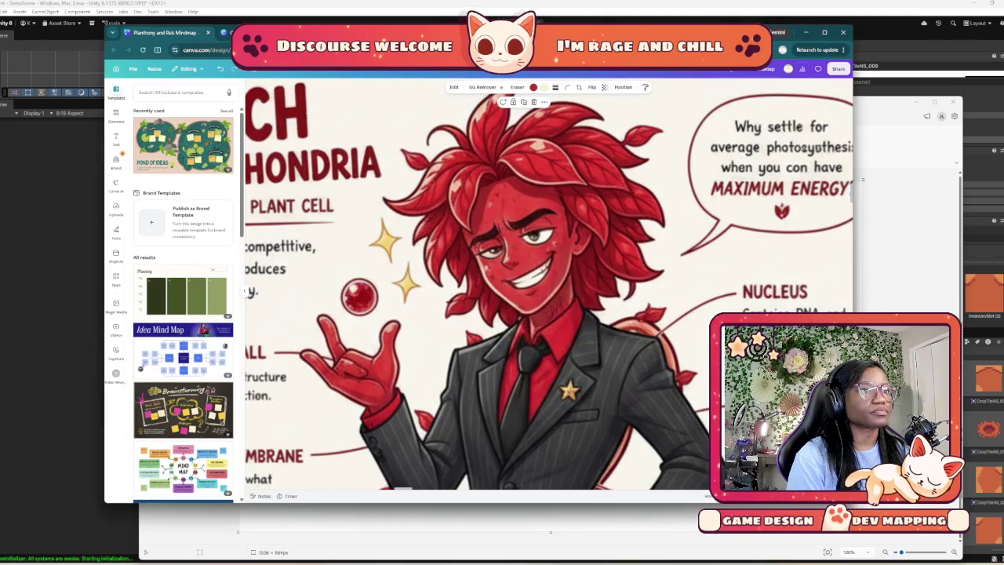
{"action": "scroll", "coordinate": [549, 282], "scroll_direction": "down", "scroll_amount": 2}
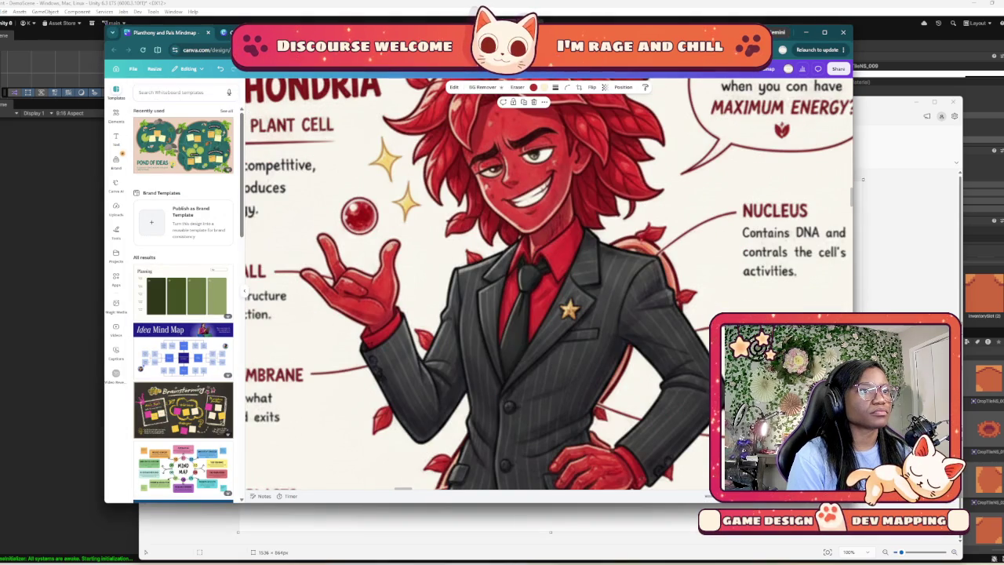
{"action": "right_click", "coordinate": [613, 138]}
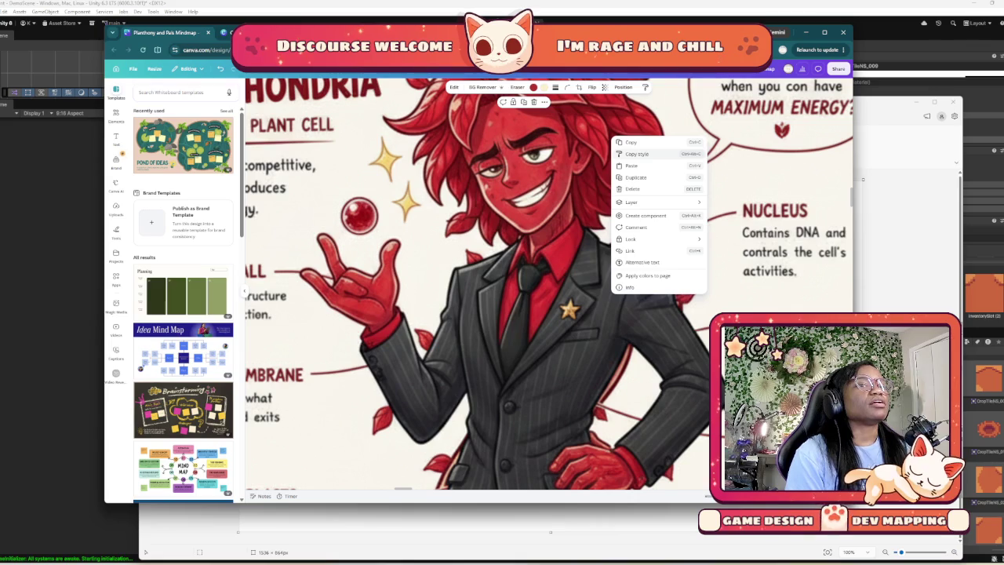
{"action": "left_click", "coordinate": [632, 142]}
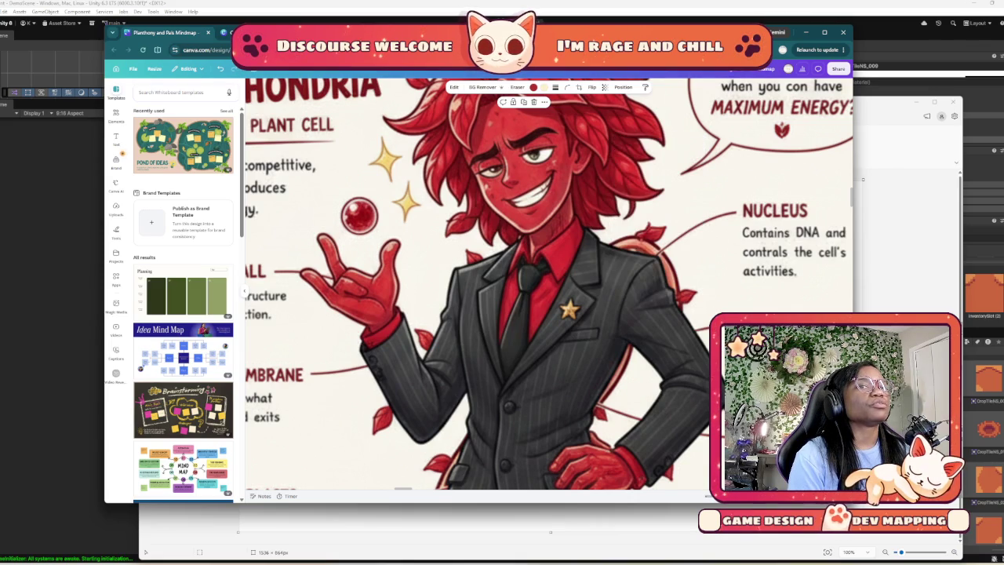
{"action": "key", "text": "alt+Tab"}
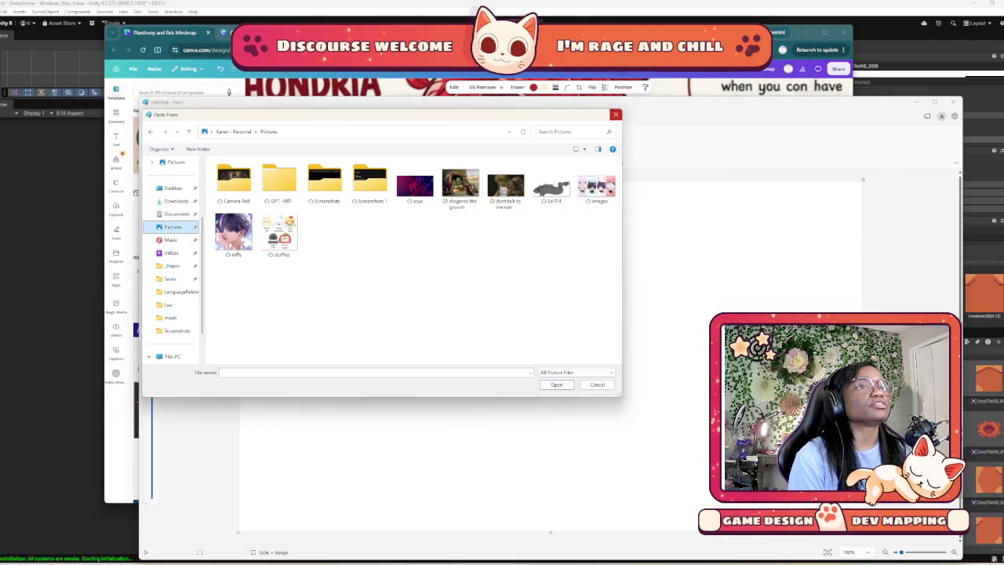
Cancel the import, paste the copied image onto the canvas, and draw a short test stroke
{"action": "left_click", "coordinate": [615, 114]}
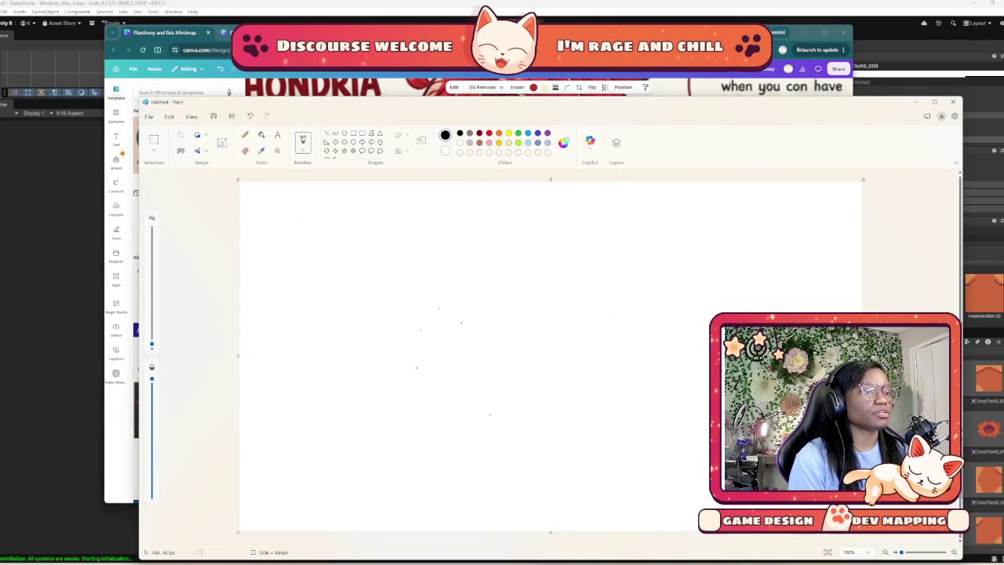
{"action": "key", "text": "ctrl+v"}
{"action": "scroll", "coordinate": [378, 329], "scroll_direction": "up", "scroll_amount": 5}
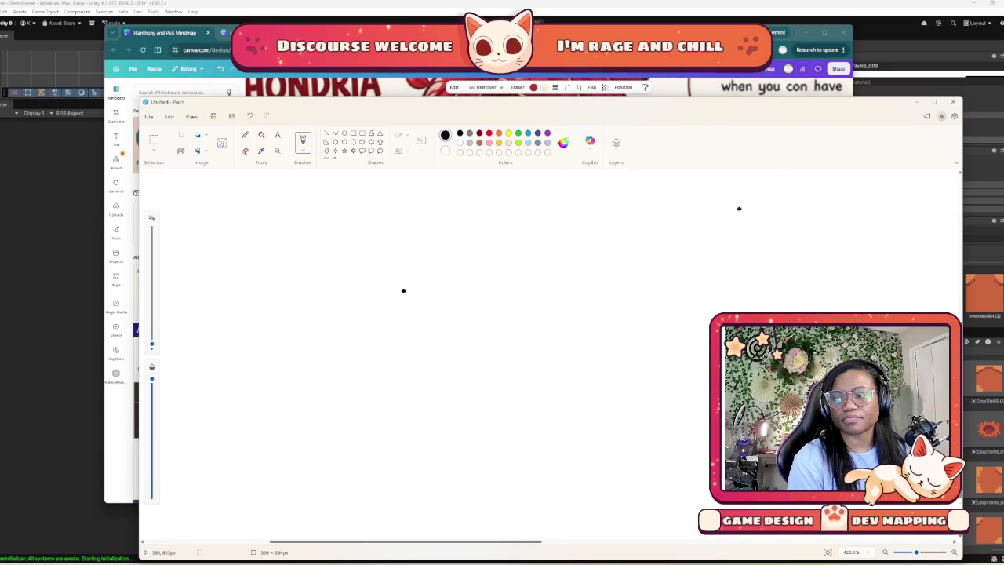
{"action": "scroll", "coordinate": [739, 208], "scroll_direction": "down", "scroll_amount": 5}
{"action": "scroll", "coordinate": [551, 356], "scroll_direction": "down", "scroll_amount": 1}
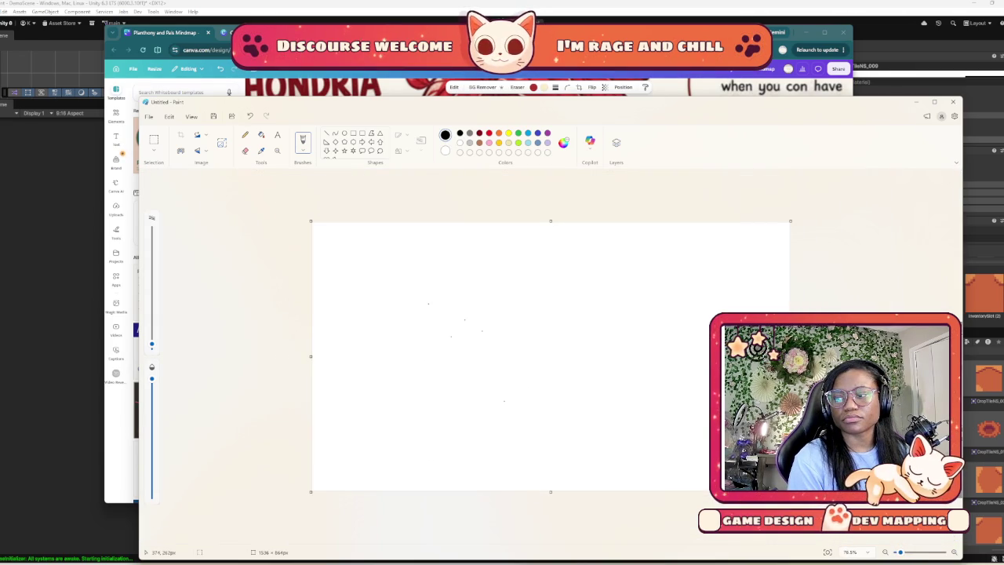
{"action": "left_click_drag", "start_coordinate": [409, 273], "coordinate": [407, 337]}
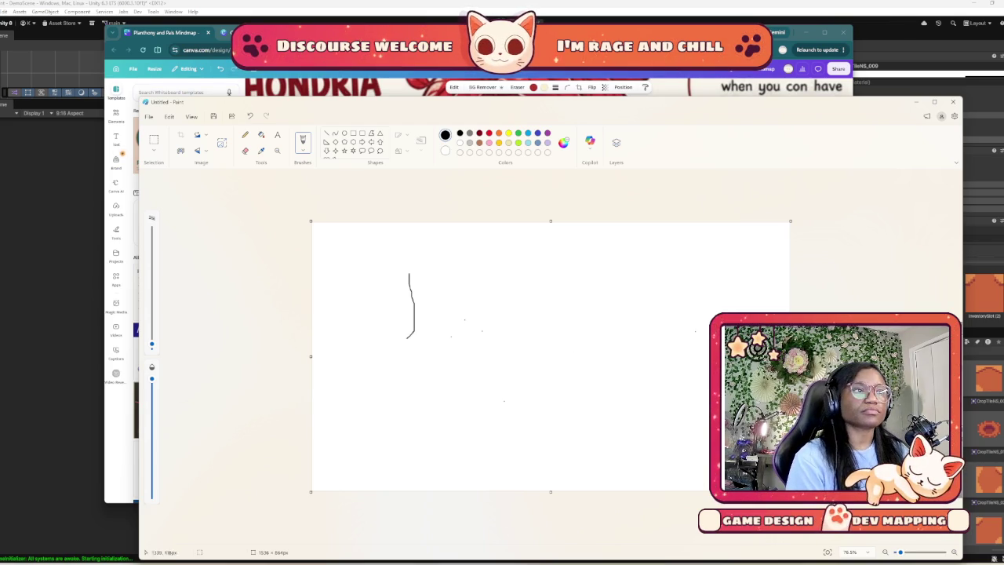
Snip Mitch Mitochondria's head from Canva with Win+Shift+S and paste it into Paint
{"action": "key", "text": "alt+Tab"}
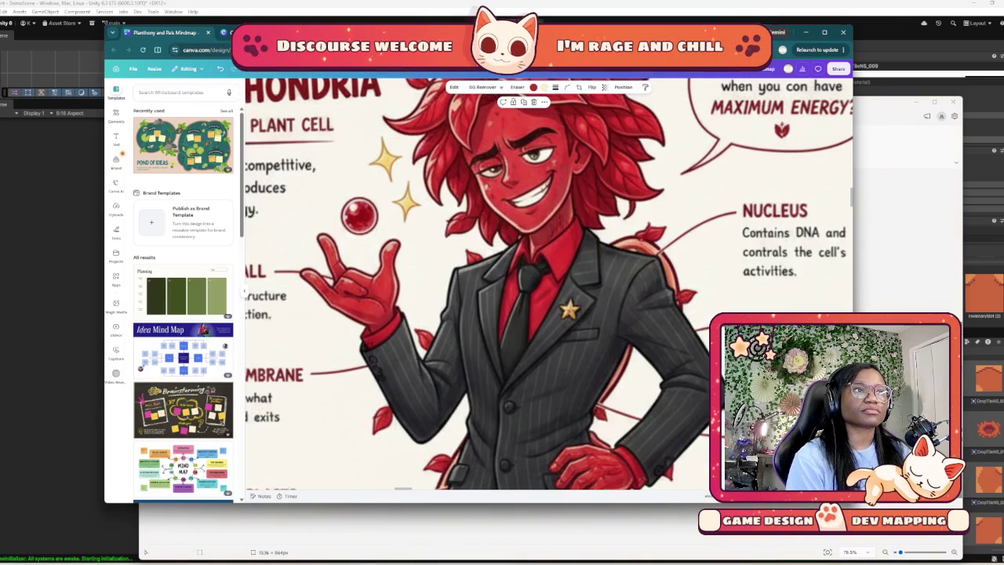
{"action": "scroll", "coordinate": [549, 284], "scroll_direction": "down", "scroll_amount": 5}
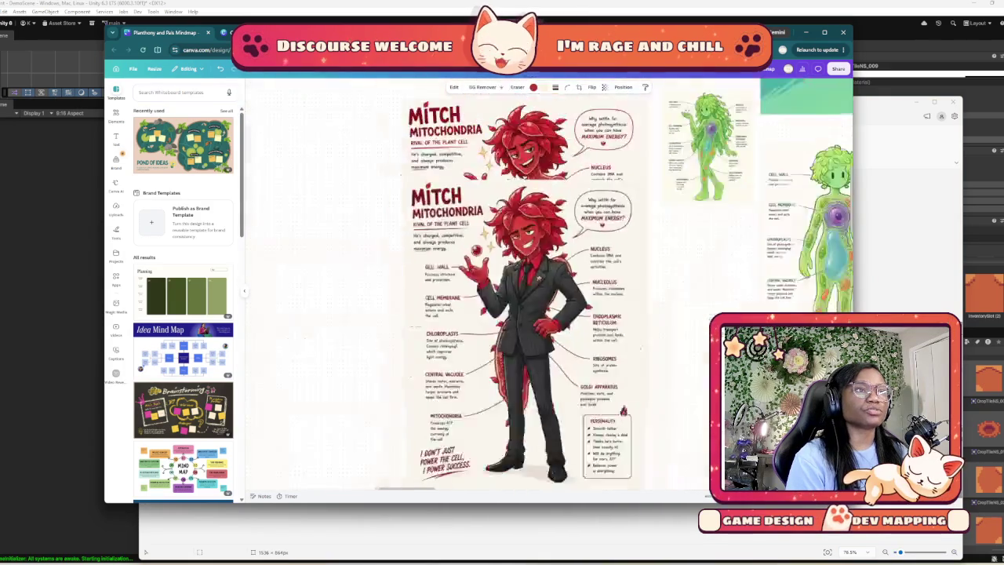
{"action": "scroll", "coordinate": [541, 261], "scroll_direction": "up", "scroll_amount": 5}
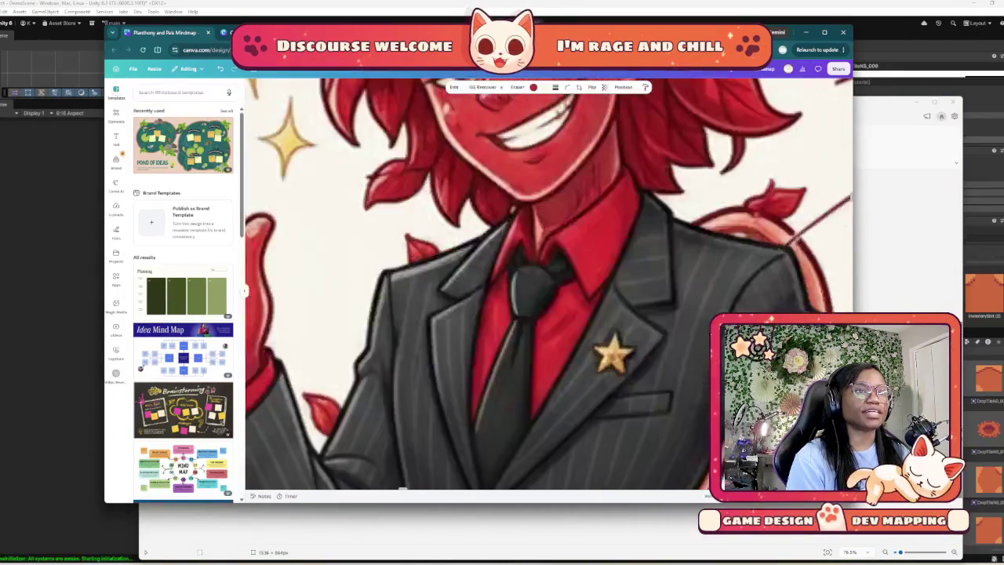
{"action": "scroll", "coordinate": [540, 261], "scroll_direction": "down", "scroll_amount": 1}
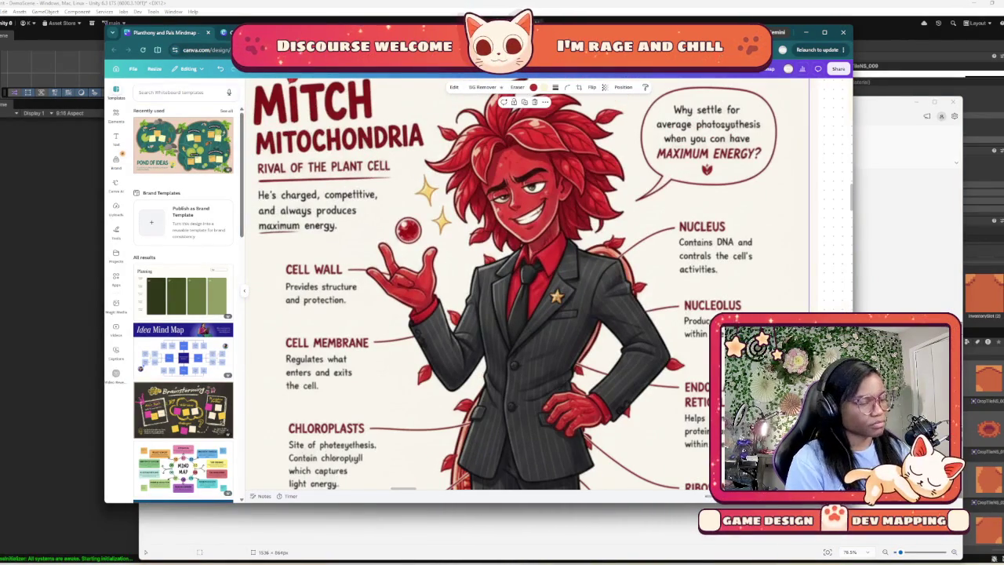
{"action": "scroll", "coordinate": [530, 296], "scroll_direction": "up", "scroll_amount": 2}
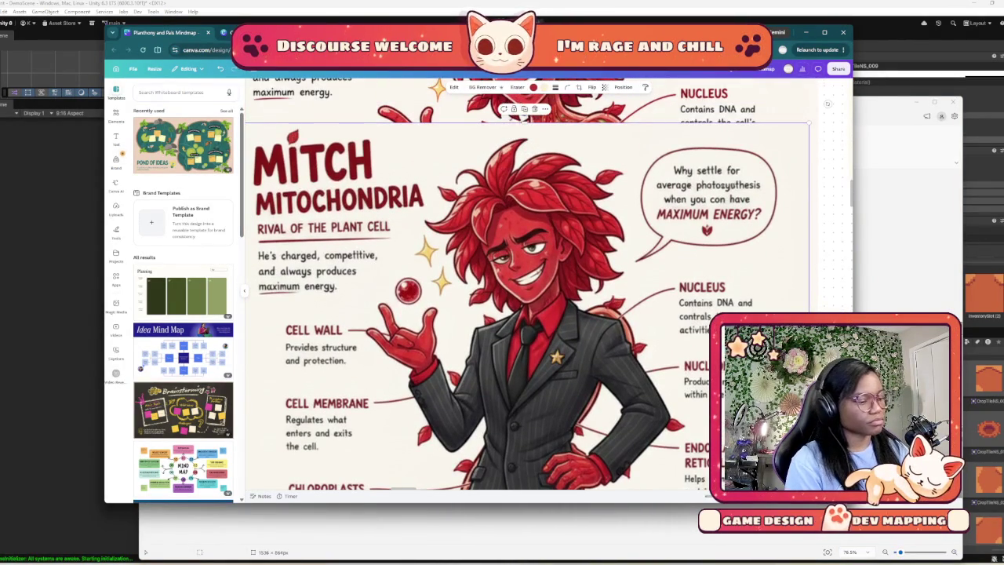
{"action": "key", "text": "super+shift+s"}
{"action": "mouse_move", "coordinate": [401, 123]}
{"action": "left_mouse_down"}
{"action": "mouse_move", "coordinate": [601, 332]}
{"action": "mouse_move", "coordinate": [638, 325]}
{"action": "left_mouse_up"}
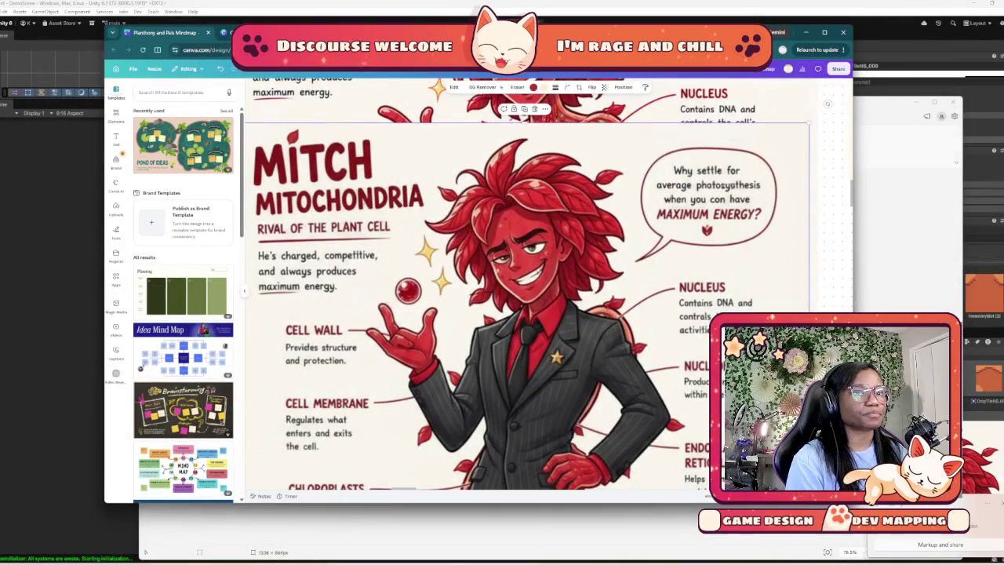
{"action": "key", "text": "alt+Tab"}
{"action": "key", "text": "ctrl+v"}
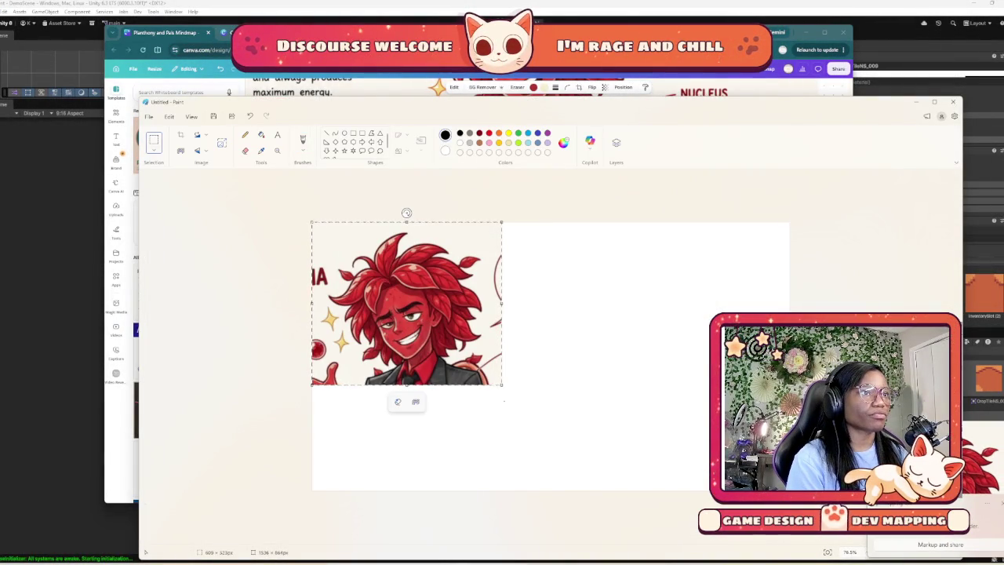
Draw a solid-filled rectangle, tilt and shrink it into a thin black sliver by the eye
{"action": "key", "text": "Escape"}
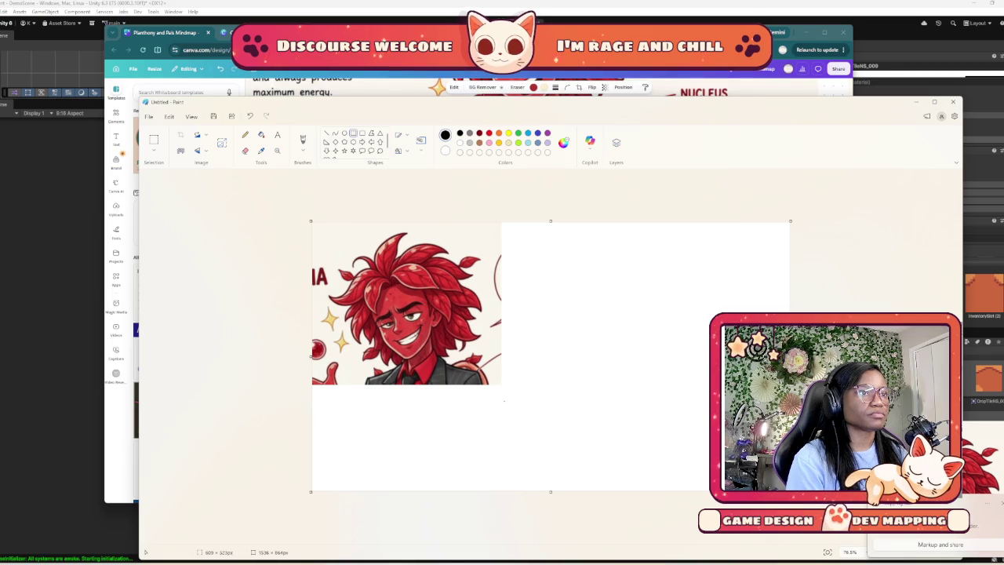
{"action": "left_click_drag", "start_coordinate": [353, 301], "coordinate": [395, 319]}
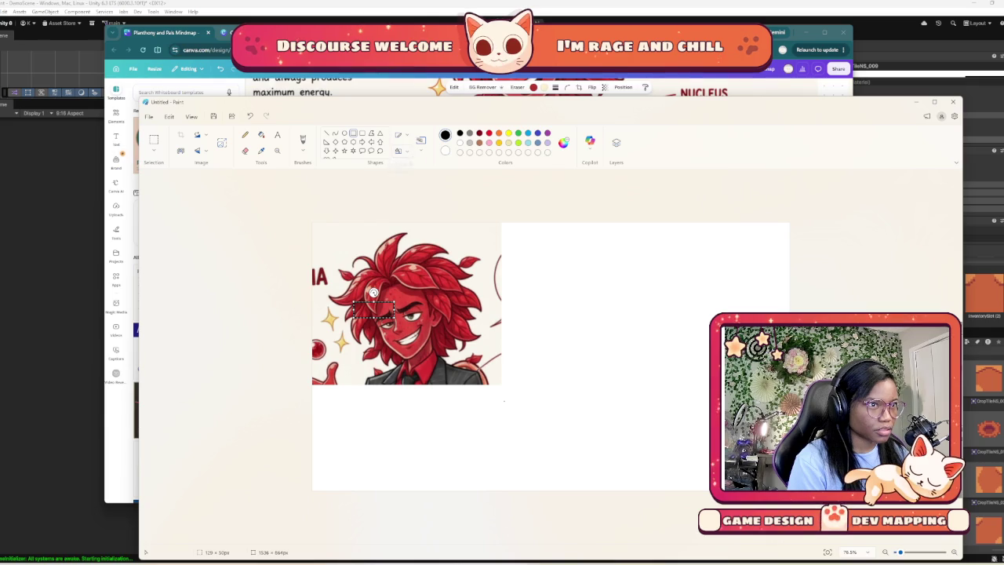
{"action": "left_click", "coordinate": [399, 150]}
{"action": "left_click", "coordinate": [374, 187]}
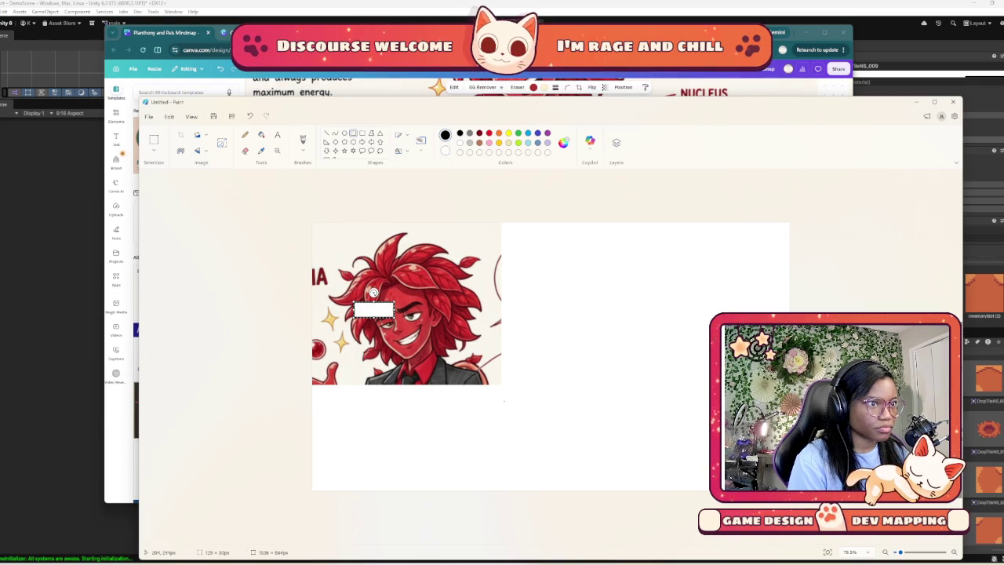
{"action": "left_click_drag", "start_coordinate": [373, 292], "coordinate": [389, 292]}
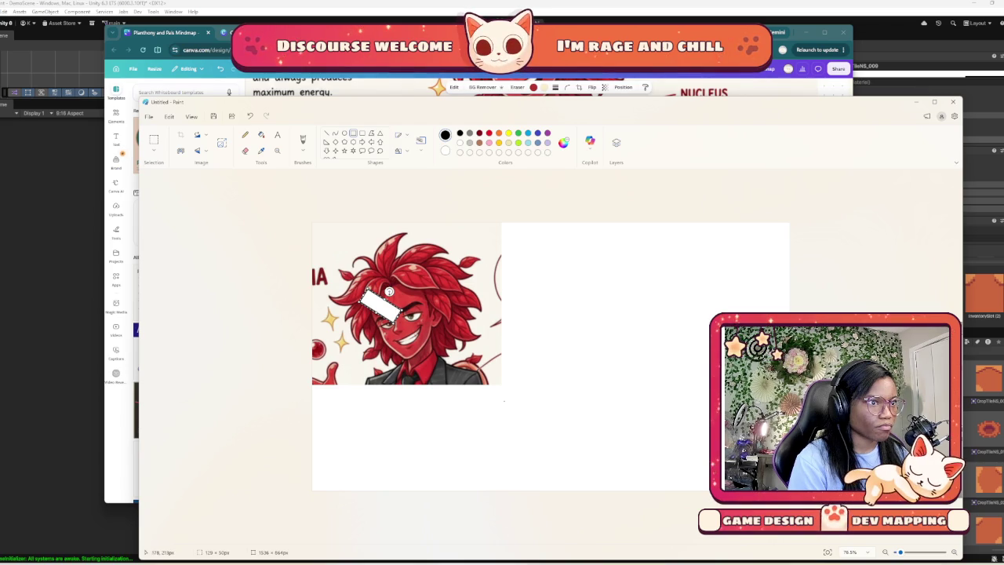
{"action": "left_click_drag", "start_coordinate": [389, 292], "coordinate": [410, 319]}
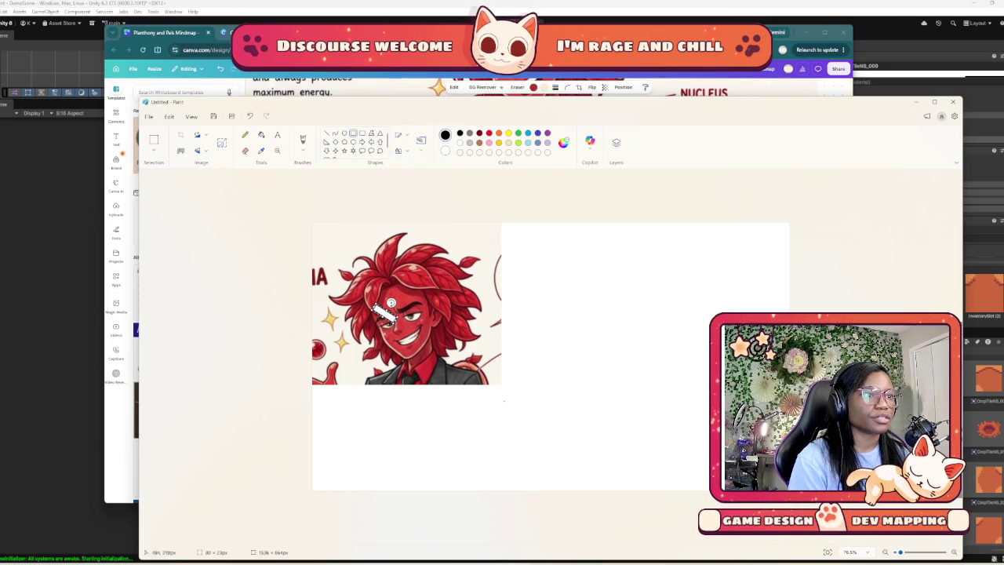
{"action": "left_click", "coordinate": [445, 151]}
{"action": "key", "text": "Escape"}
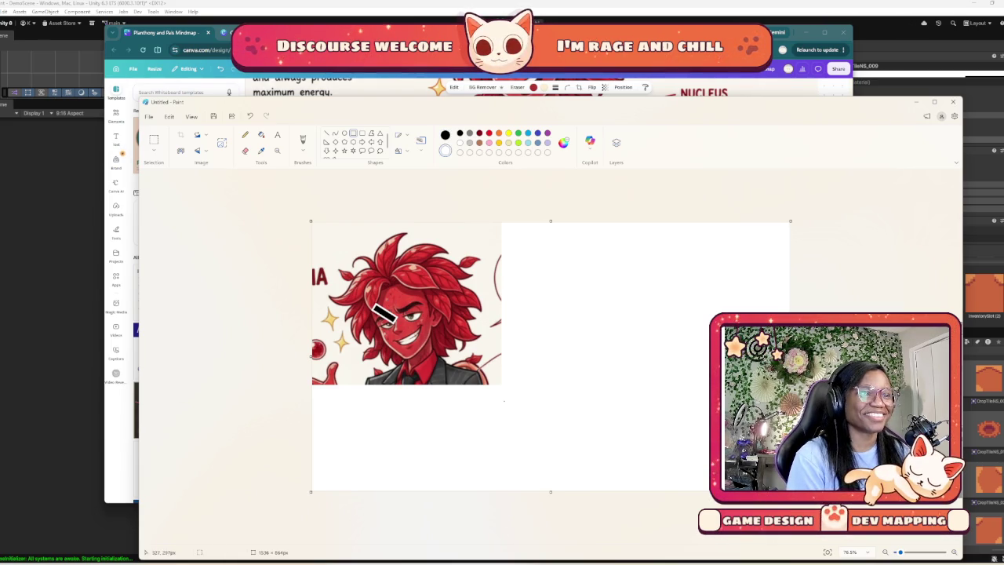
Draw a second black bar over the eyes at a steeper angle and commit it
{"action": "mouse_move", "coordinate": [400, 312]}
{"action": "left_mouse_down"}
{"action": "mouse_move", "coordinate": [443, 277]}
{"action": "mouse_move", "coordinate": [444, 314]}
{"action": "mouse_move", "coordinate": [405, 298]}
{"action": "left_mouse_up"}
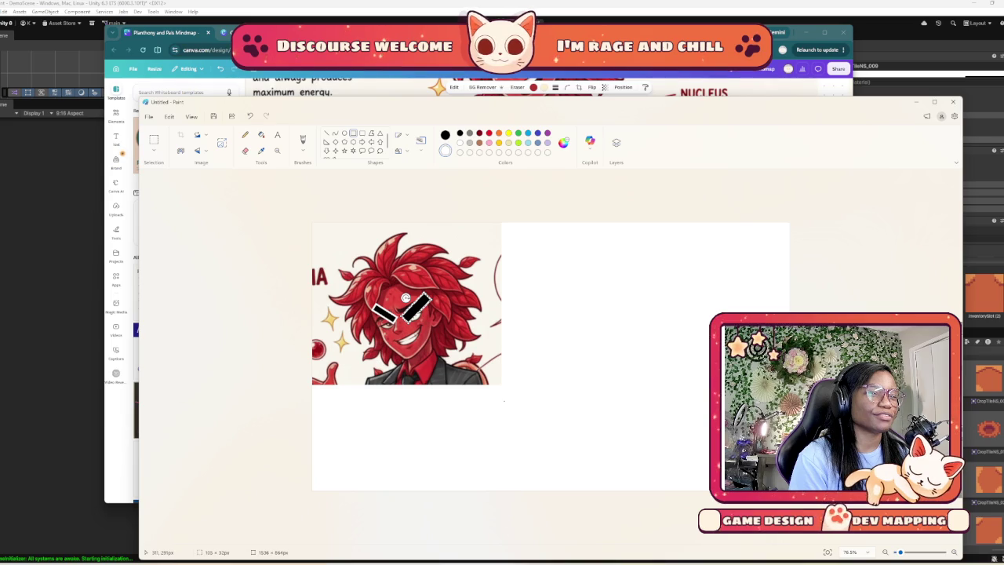
{"action": "mouse_move", "coordinate": [406, 298]}
{"action": "left_mouse_down"}
{"action": "mouse_move", "coordinate": [387, 292]}
{"action": "mouse_move", "coordinate": [414, 300]}
{"action": "left_mouse_up"}
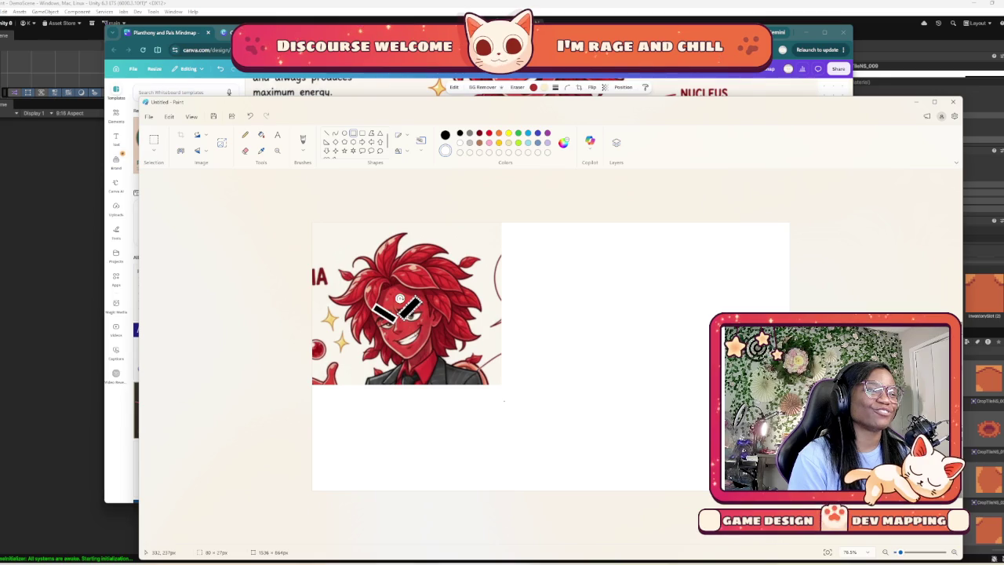
{"action": "left_click", "coordinate": [518, 328]}
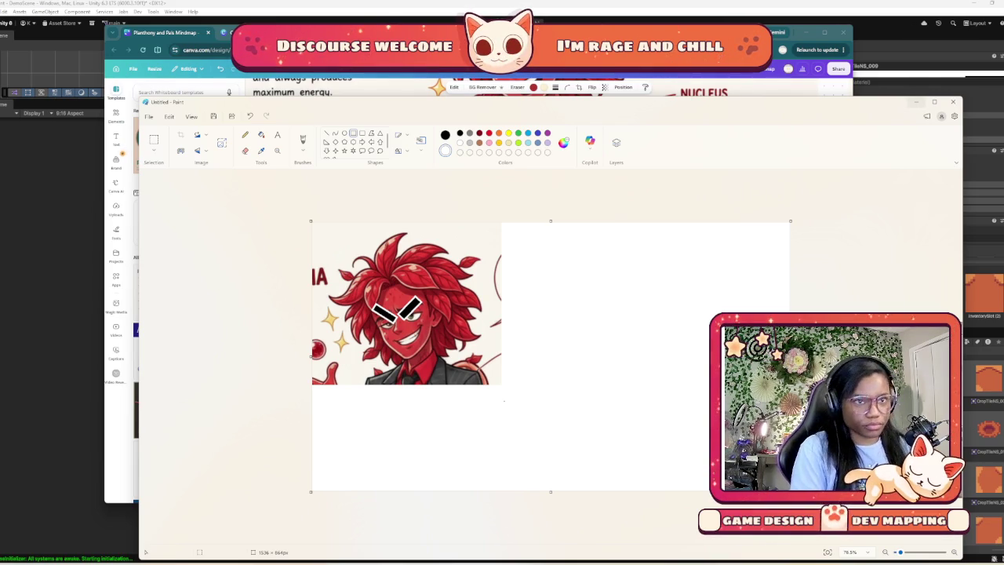
Minimize Paint, move the suit-wearing Mitch onto the red Mitch design, and pan the whiteboard
{"action": "left_click", "coordinate": [916, 104]}
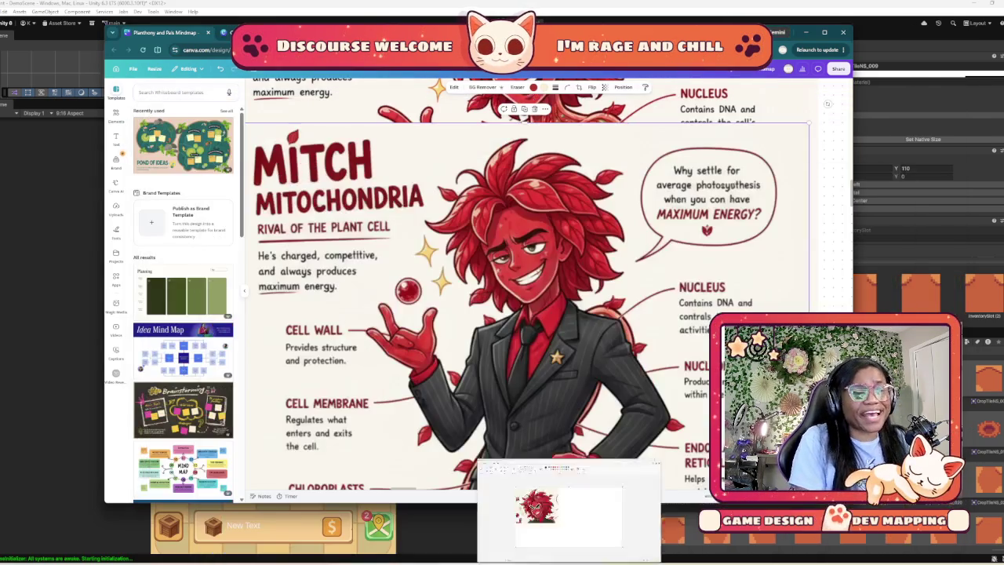
{"action": "scroll", "coordinate": [549, 283], "scroll_direction": "down", "scroll_amount": 5}
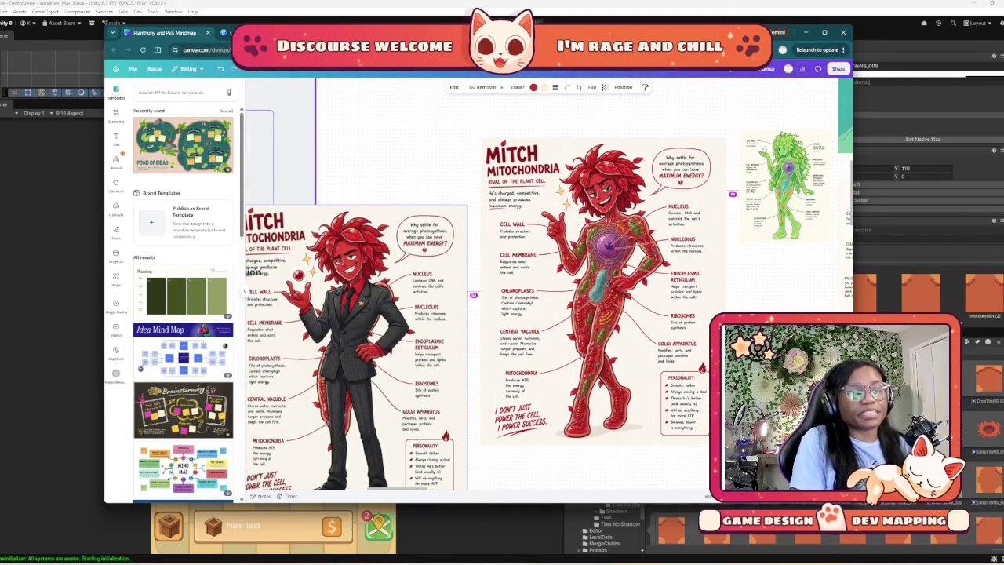
{"action": "mouse_move", "coordinate": [357, 323]}
{"action": "left_mouse_down"}
{"action": "mouse_move", "coordinate": [577, 219]}
{"action": "mouse_move", "coordinate": [595, 432]}
{"action": "mouse_move", "coordinate": [577, 342]}
{"action": "mouse_move", "coordinate": [604, 323]}
{"action": "mouse_move", "coordinate": [575, 431]}
{"action": "mouse_move", "coordinate": [541, 299]}
{"action": "mouse_move", "coordinate": [575, 317]}
{"action": "mouse_move", "coordinate": [592, 302]}
{"action": "left_mouse_up"}
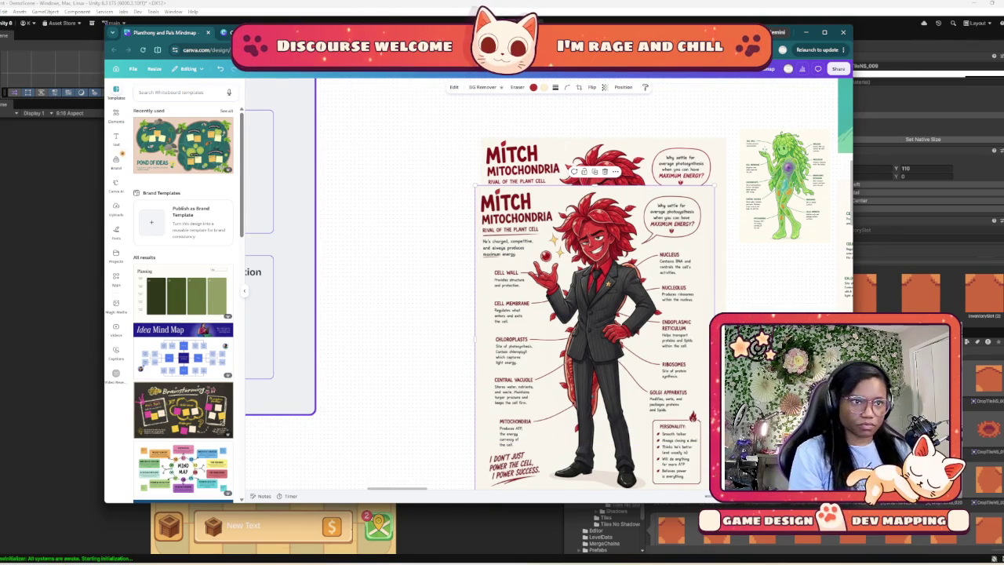
{"action": "scroll", "coordinate": [559, 338], "scroll_direction": "down", "scroll_amount": 5}
{"action": "scroll", "coordinate": [559, 339], "scroll_direction": "up", "scroll_amount": 2}
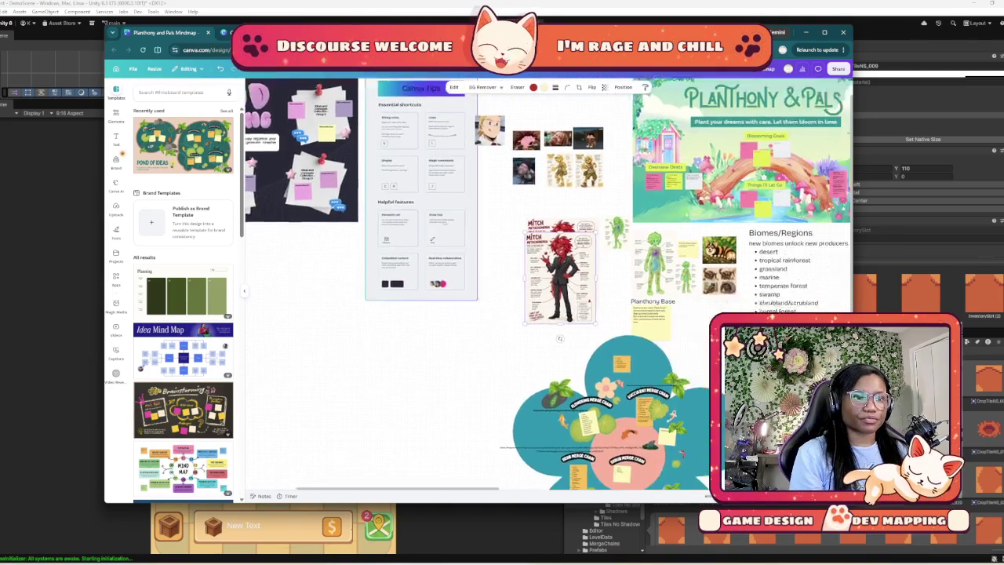
{"action": "scroll", "coordinate": [559, 339], "scroll_direction": "up", "scroll_amount": 1}
{"action": "scroll", "coordinate": [475, 375], "scroll_direction": "up", "scroll_amount": 3}
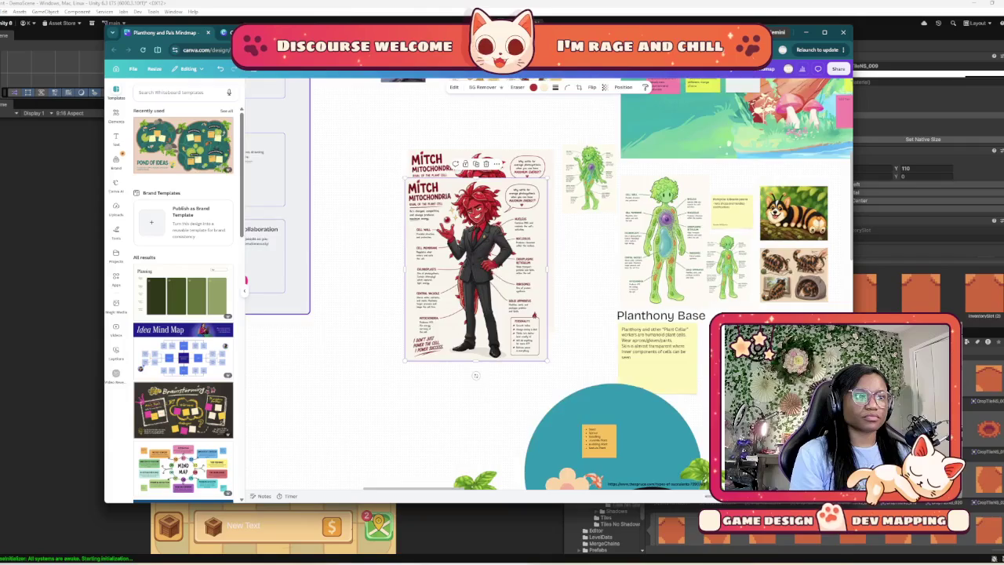
{"action": "scroll", "coordinate": [475, 375], "scroll_direction": "up", "scroll_amount": 2}
{"action": "scroll", "coordinate": [322, 336], "scroll_direction": "right", "scroll_amount": 6}
{"action": "scroll", "coordinate": [322, 335], "scroll_direction": "up", "scroll_amount": 1}
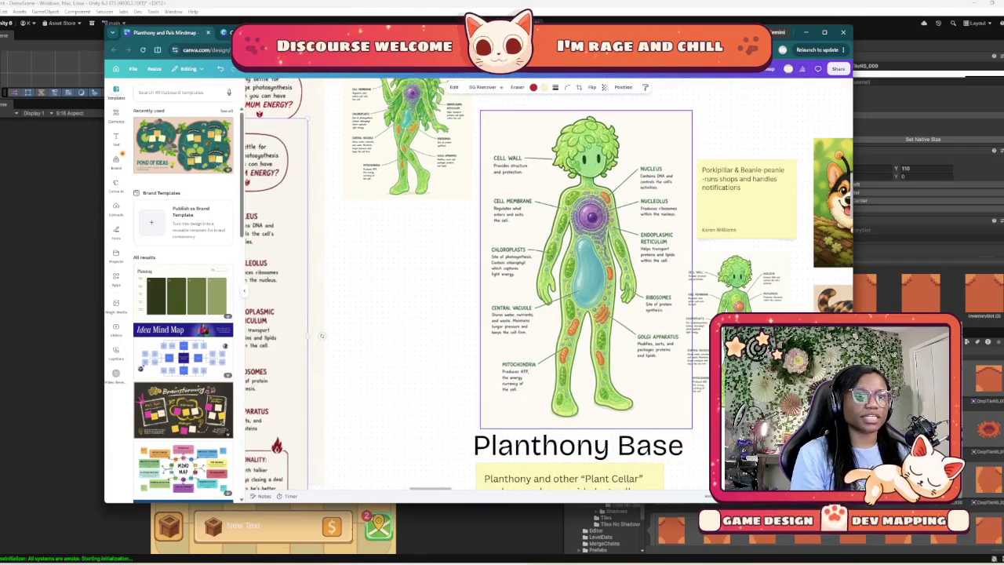
{"action": "scroll", "coordinate": [322, 336], "scroll_direction": "down", "scroll_amount": 2}
{"action": "scroll", "coordinate": [322, 335], "scroll_direction": "right", "scroll_amount": 4}
{"action": "scroll", "coordinate": [322, 335], "scroll_direction": "up", "scroll_amount": 4}
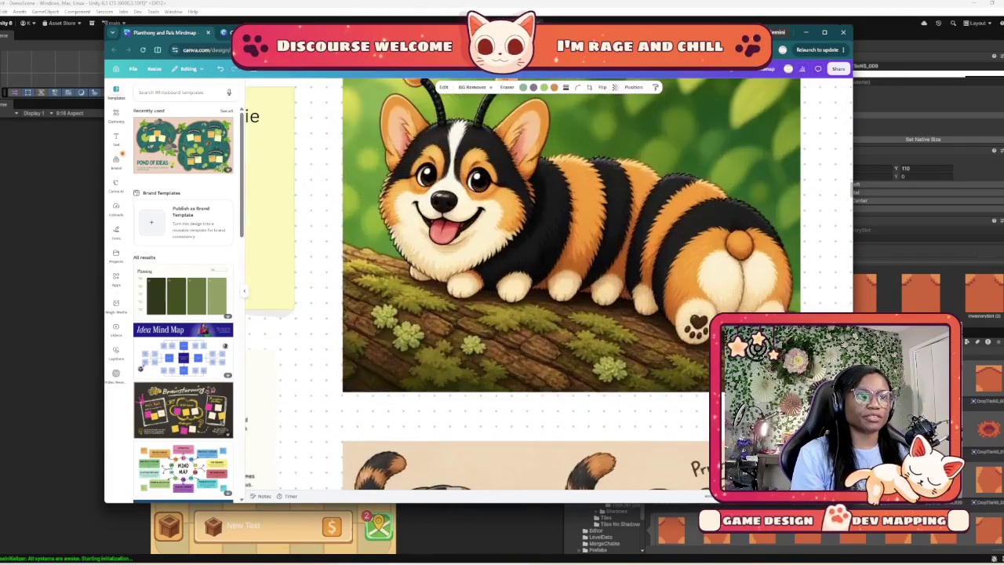
{"action": "scroll", "coordinate": [568, 284], "scroll_direction": "up", "scroll_amount": 2}
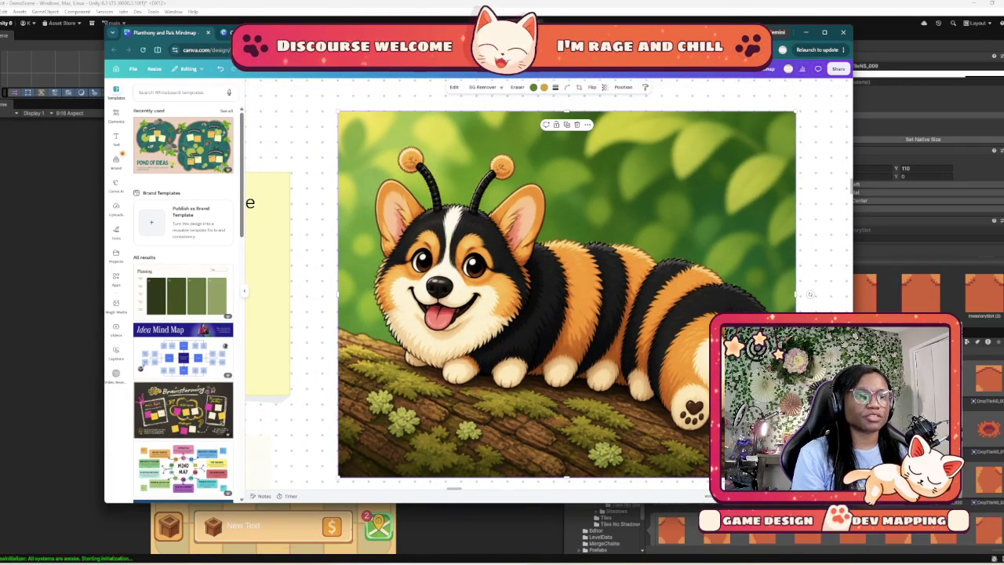
{"action": "scroll", "coordinate": [520, 467], "scroll_direction": "down", "scroll_amount": 3}
{"action": "scroll", "coordinate": [520, 468], "scroll_direction": "left", "scroll_amount": 3}
{"action": "scroll", "coordinate": [520, 467], "scroll_direction": "up", "scroll_amount": 3}
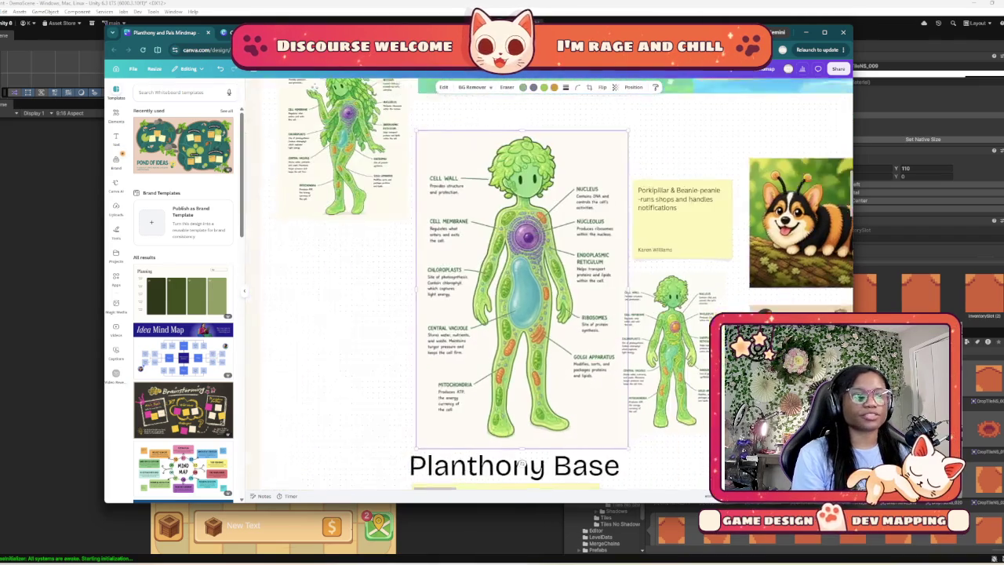
{"action": "scroll", "coordinate": [520, 467], "scroll_direction": "left", "scroll_amount": 5}
Back in Unity, select InventorySlot (0) and move the Tiles No Shadows folder into No Shadows
{"action": "left_click", "coordinate": [805, 33]}
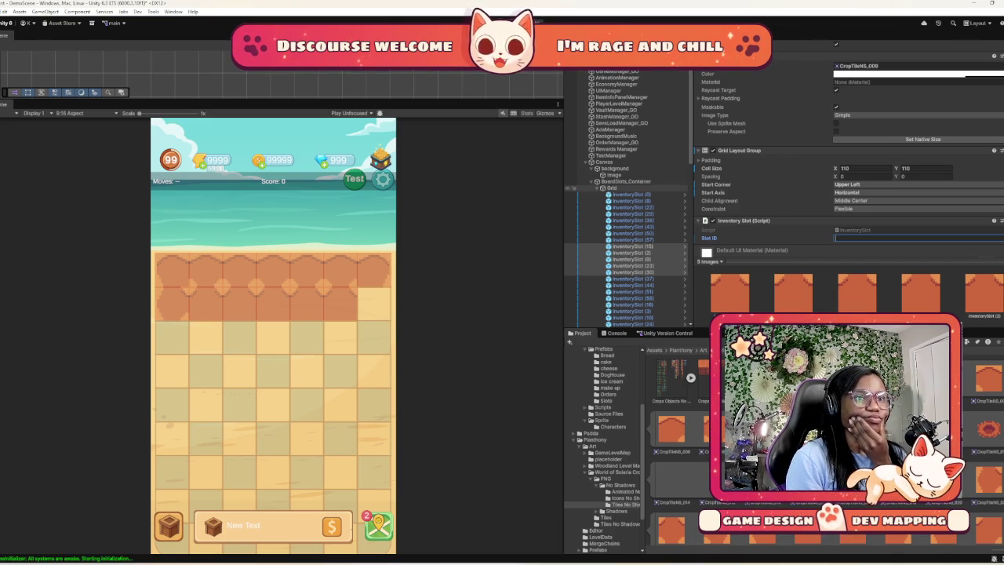
{"action": "left_click", "coordinate": [631, 193]}
{"action": "scroll", "coordinate": [847, 157], "scroll_direction": "down", "scroll_amount": 2}
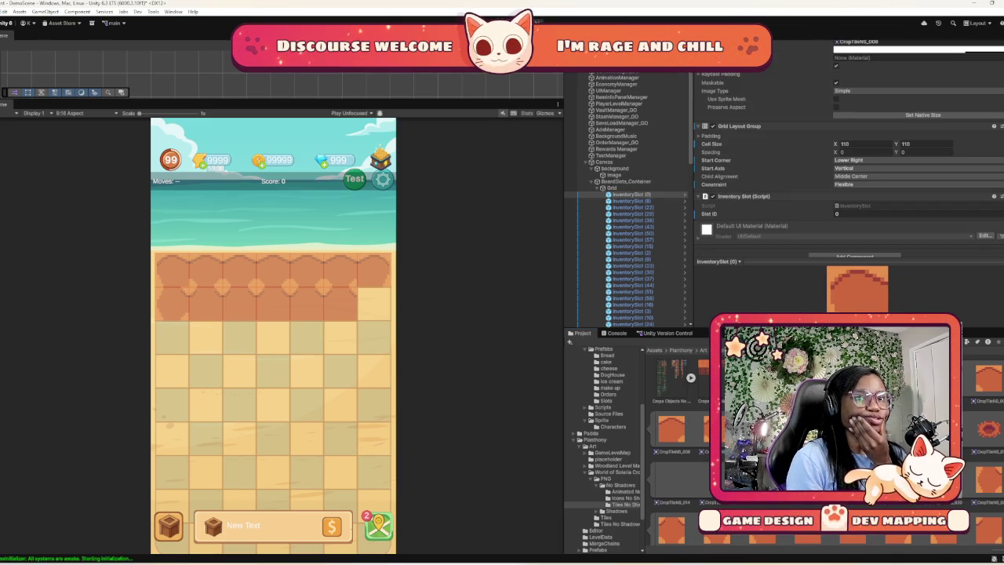
{"action": "scroll", "coordinate": [847, 157], "scroll_direction": "up", "scroll_amount": 10}
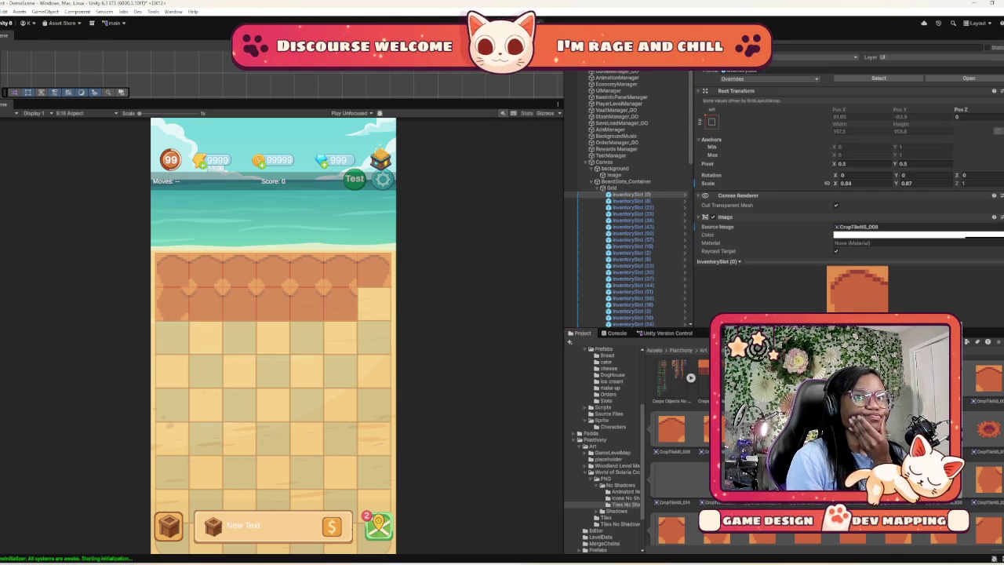
{"action": "left_click_drag", "start_coordinate": [590, 504], "coordinate": [596, 505]}
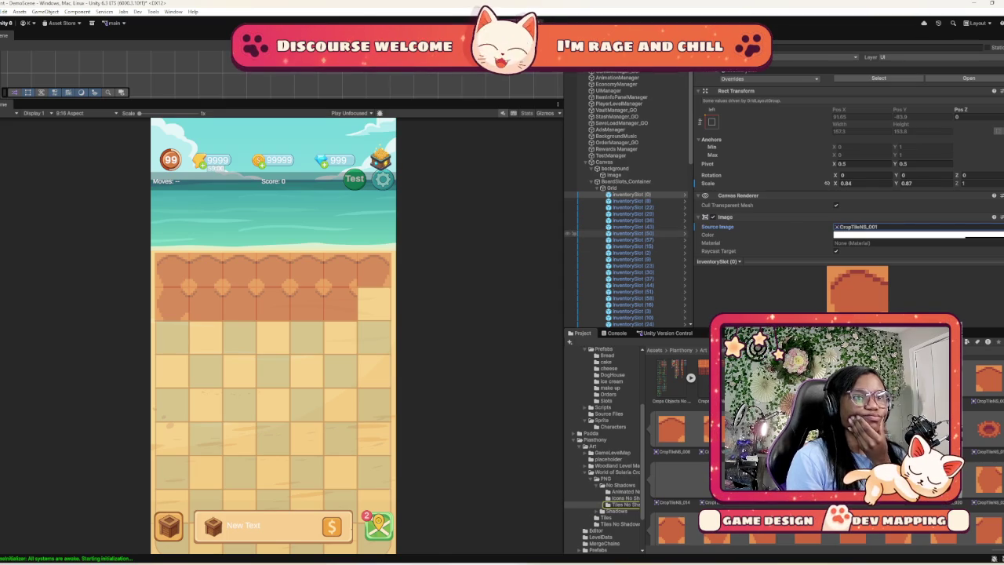
Inspect the tile sprites of InventorySlots (15), (2), (8) and (50)
{"action": "left_click", "coordinate": [596, 246]}
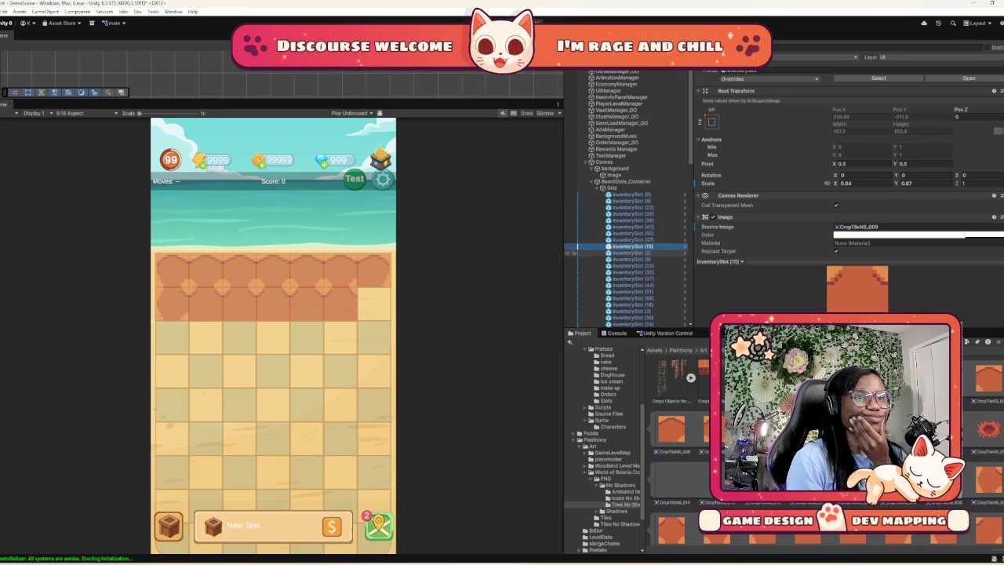
{"action": "left_click", "coordinate": [577, 253]}
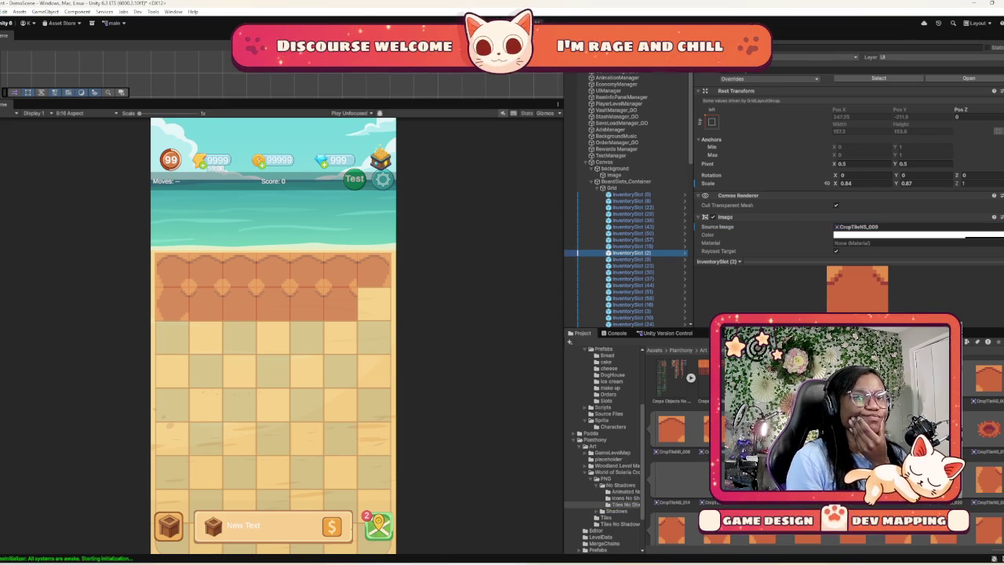
{"action": "left_click", "coordinate": [570, 259]}
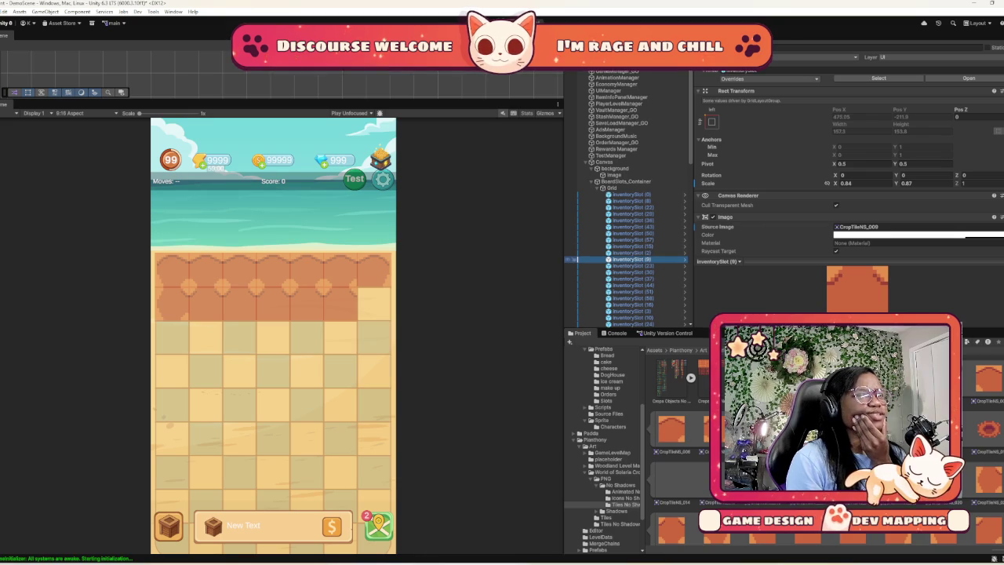
{"action": "key", "text": "Up"}
{"action": "key", "text": "Up"}
{"action": "key", "text": "Up"}
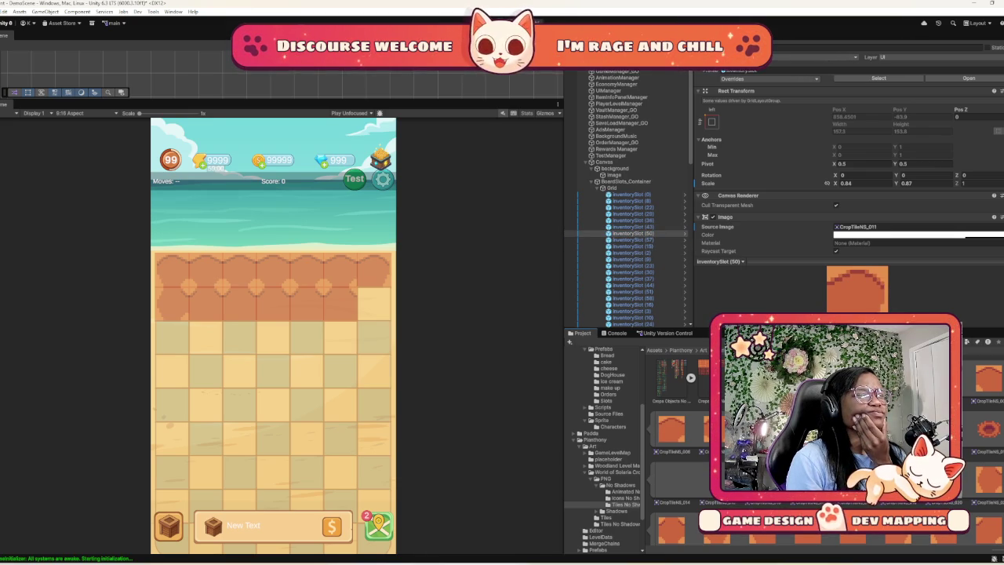
{"action": "scroll", "coordinate": [847, 172], "scroll_direction": "down", "scroll_amount": 5}
{"action": "scroll", "coordinate": [847, 172], "scroll_direction": "up", "scroll_amount": 4}
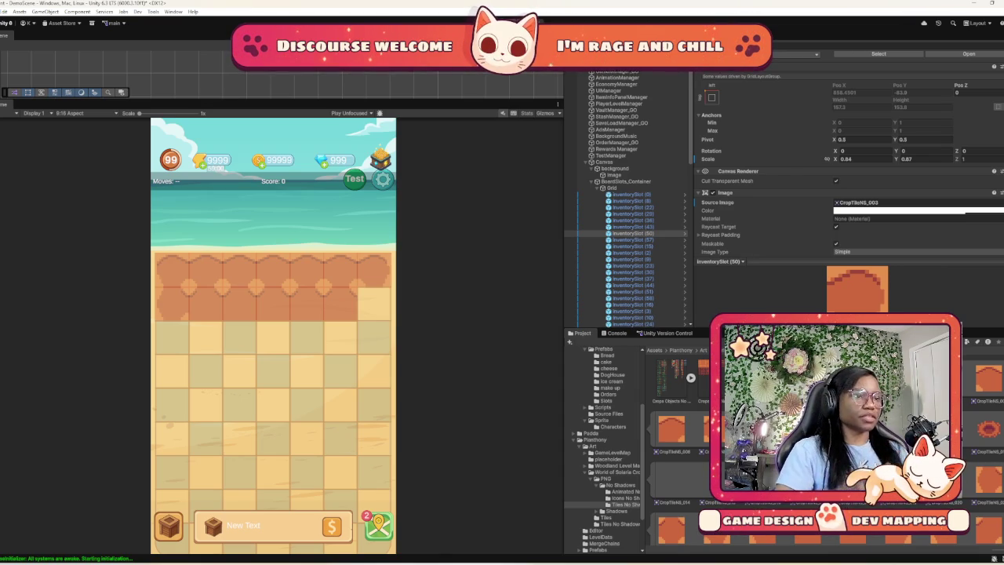
Select InventorySlot (15) through (30) and give them the CropTileNS_022 sprite
{"action": "scroll", "coordinate": [682, 439], "scroll_direction": "down", "scroll_amount": 2}
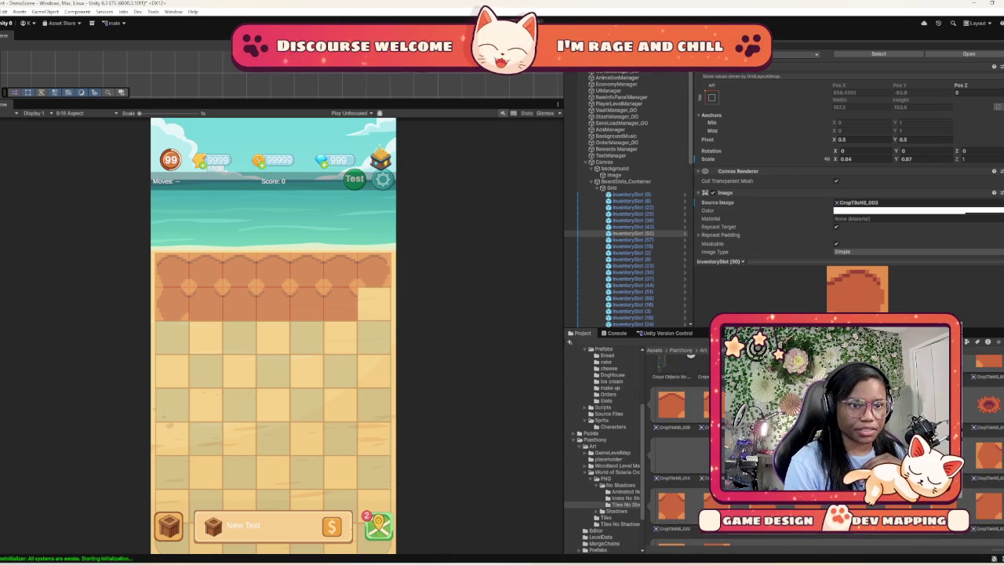
{"action": "scroll", "coordinate": [674, 439], "scroll_direction": "down", "scroll_amount": 2}
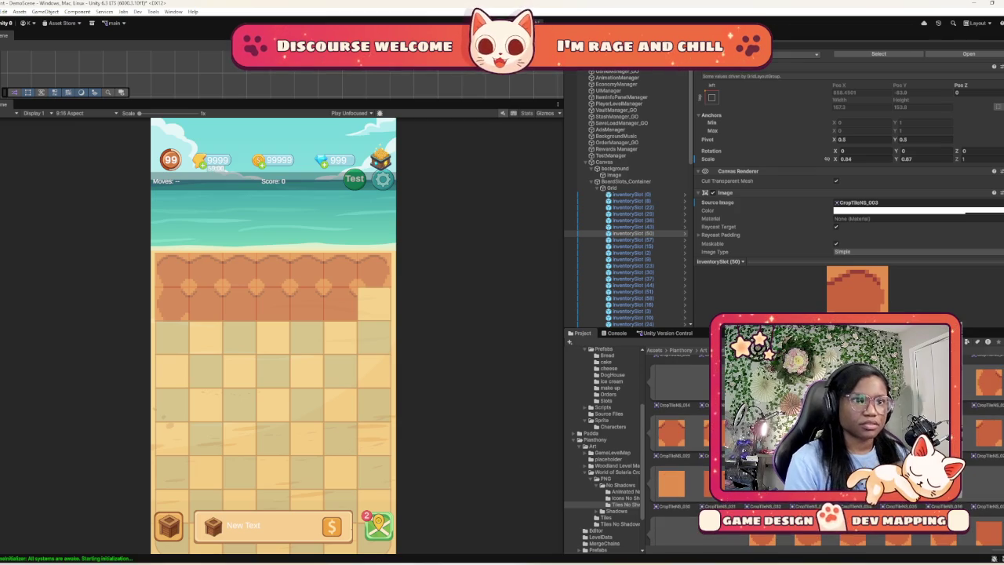
{"action": "left_click", "coordinate": [632, 239]}
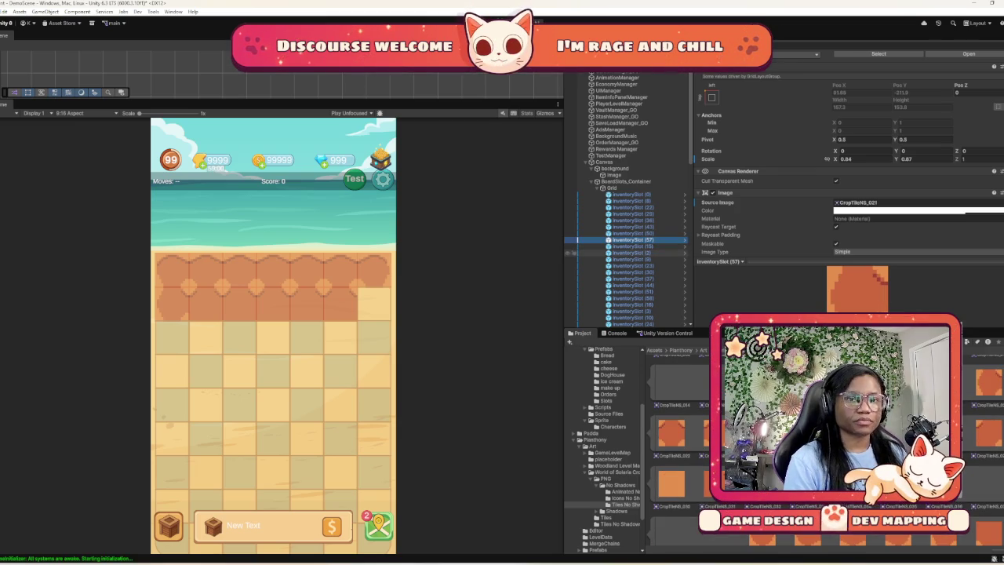
{"action": "left_click", "coordinate": [574, 246]}
{"action": "scroll", "coordinate": [575, 247], "scroll_direction": "down", "scroll_amount": 1}
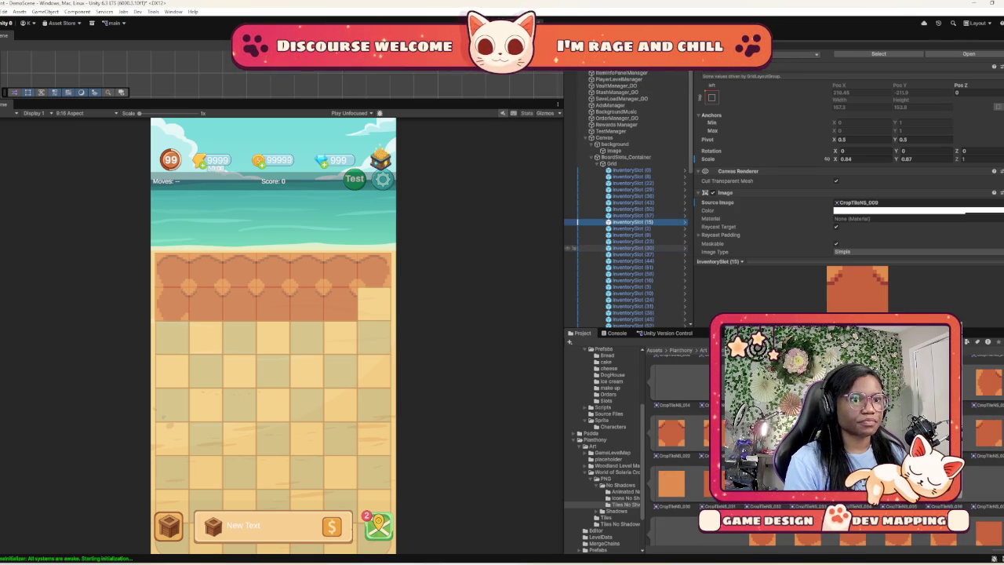
{"action": "left_click", "coordinate": [575, 267], "text": "shift"}
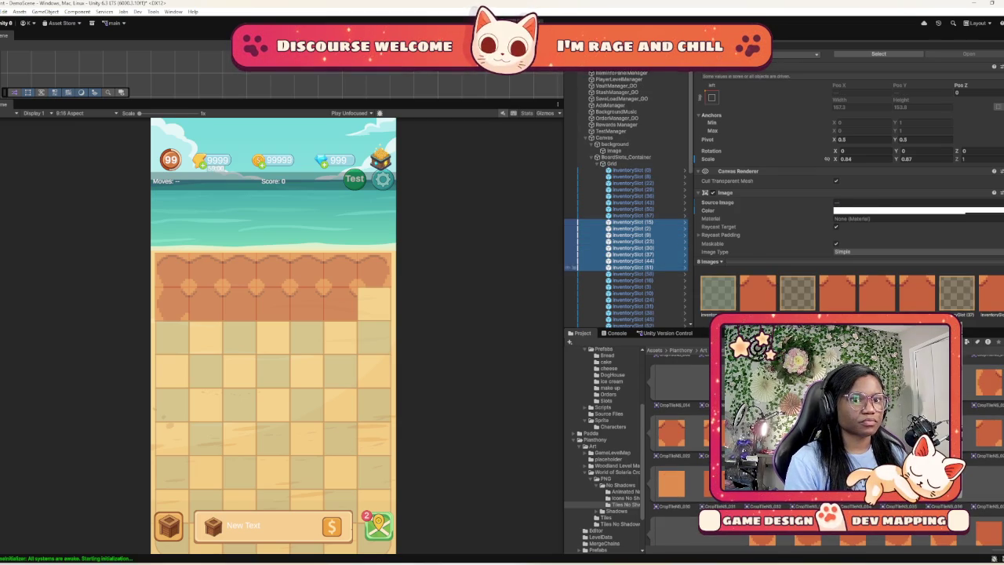
{"action": "left_click", "coordinate": [575, 254], "text": "shift"}
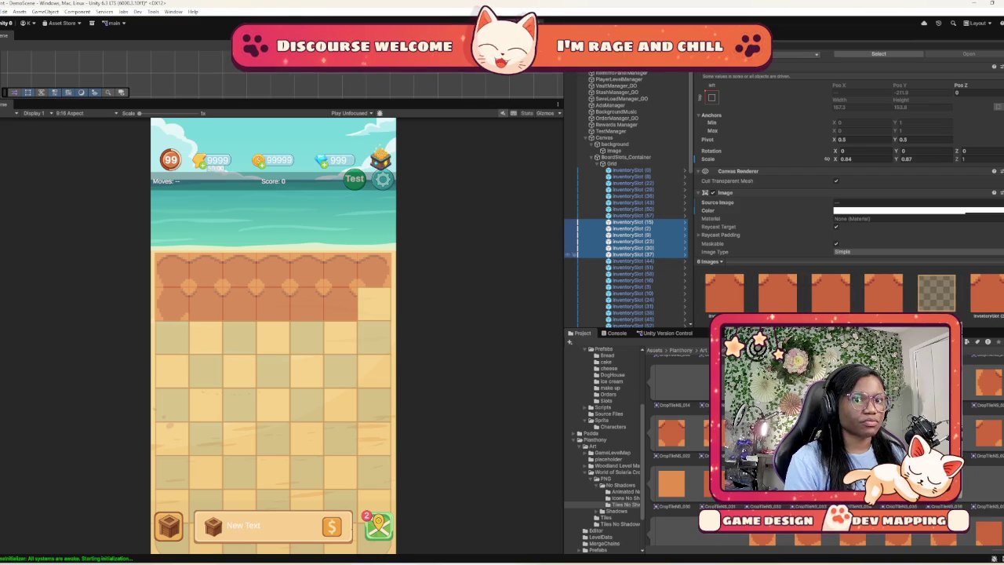
{"action": "left_click", "coordinate": [575, 248], "text": "shift"}
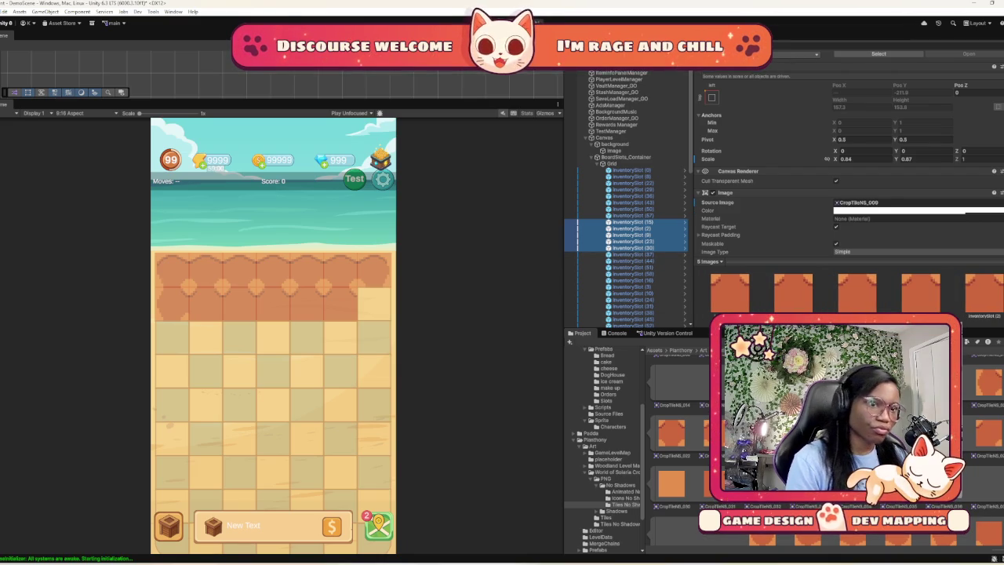
{"action": "left_click", "coordinate": [863, 203]}
{"action": "scroll", "coordinate": [863, 203], "scroll_direction": "down", "scroll_amount": 3}
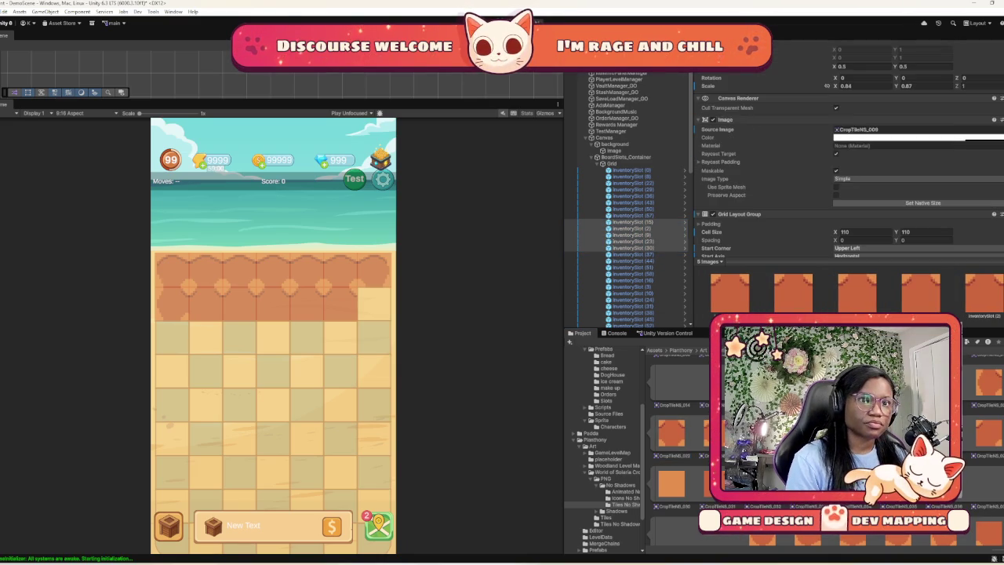
{"action": "left_click_drag", "start_coordinate": [870, 129], "coordinate": [863, 129]}
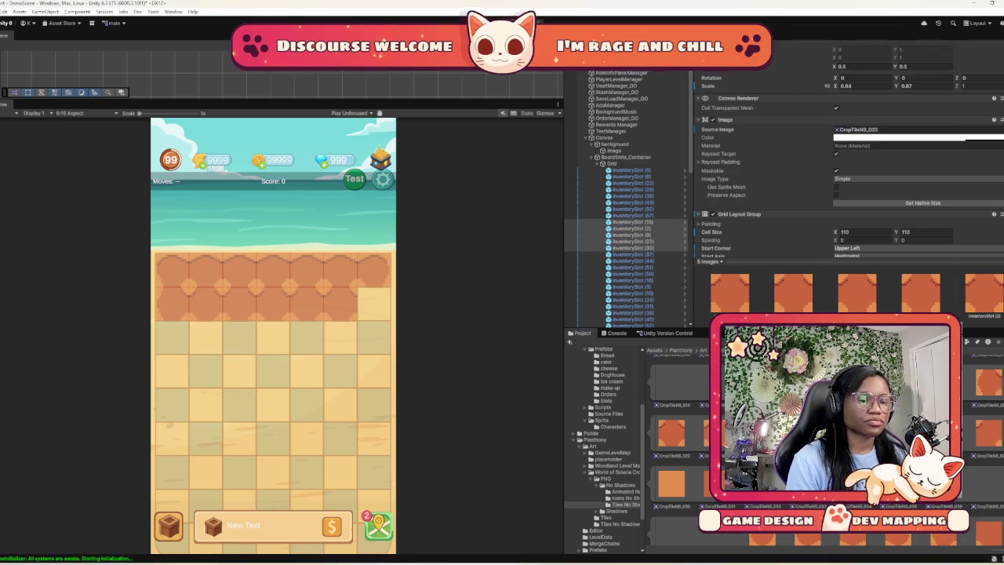
Give InventorySlot (37) the orange CropTileNS_003 sprite
{"action": "left_click", "coordinate": [577, 255]}
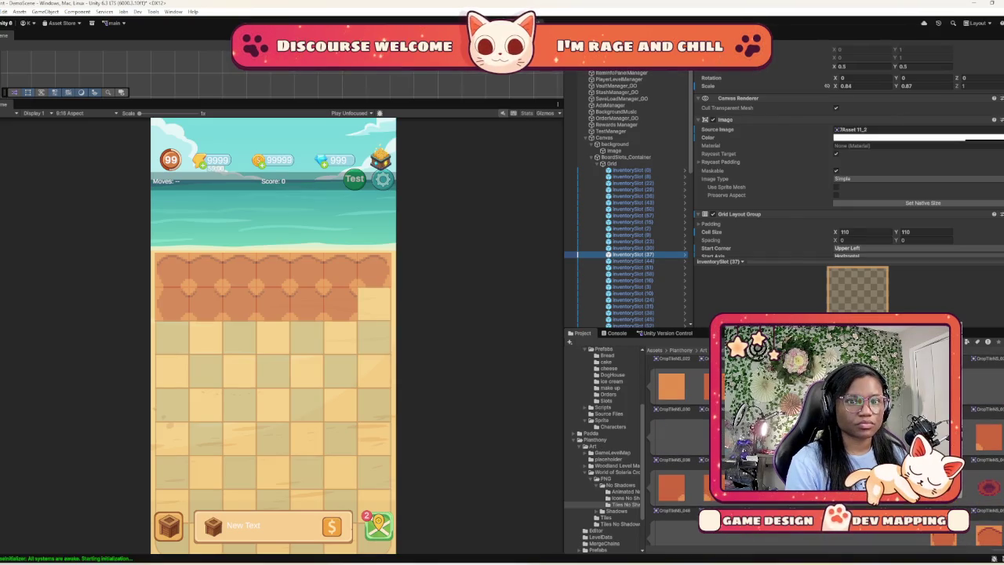
{"action": "scroll", "coordinate": [824, 447], "scroll_direction": "up", "scroll_amount": 4}
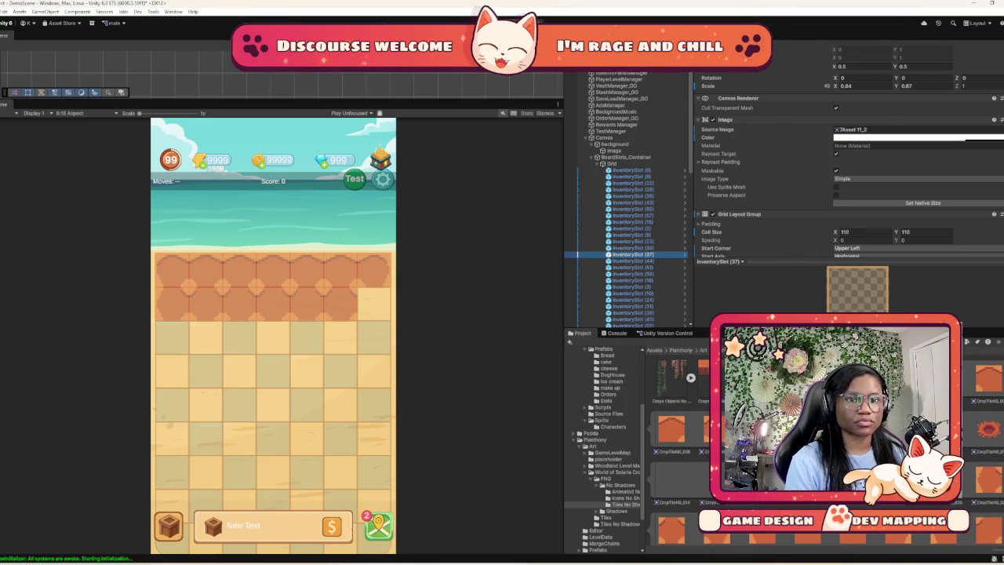
{"action": "scroll", "coordinate": [847, 172], "scroll_direction": "down", "scroll_amount": 2}
{"action": "left_click_drag", "start_coordinate": [671, 427], "coordinate": [870, 81]}
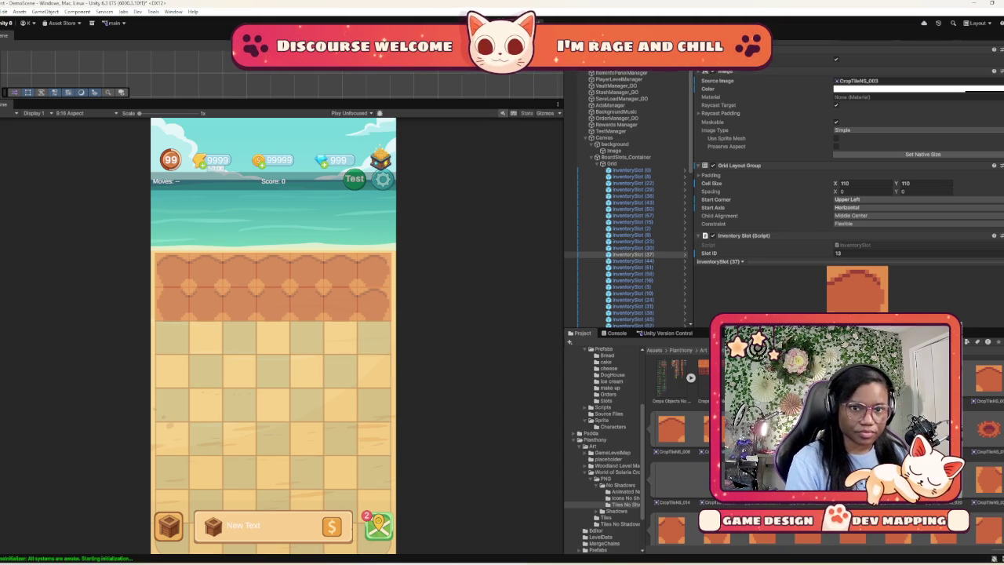
Check the console warnings, then open the Assets Scenes folder in the Project window
{"action": "scroll", "coordinate": [675, 439], "scroll_direction": "down", "scroll_amount": 1}
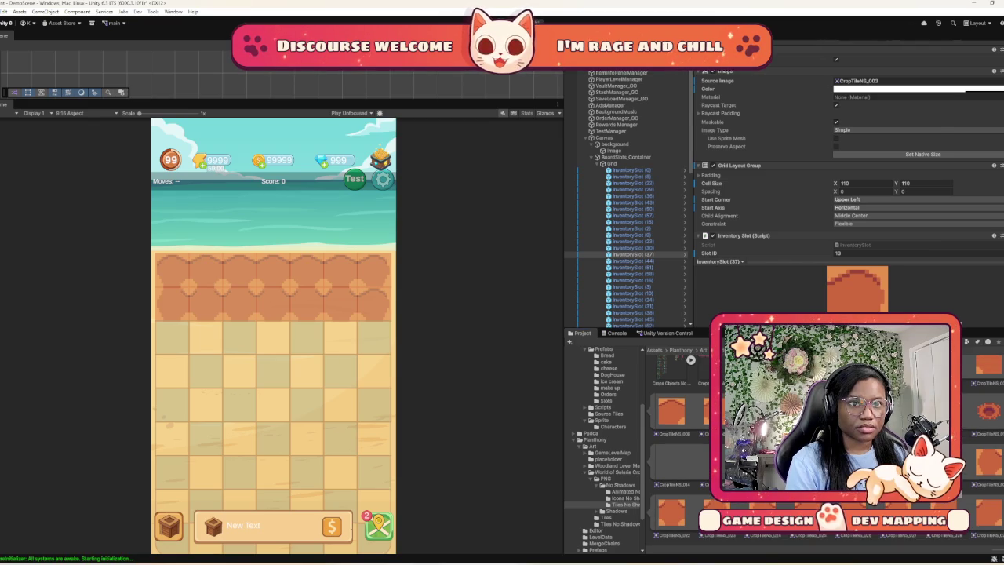
{"action": "scroll", "coordinate": [847, 196], "scroll_direction": "down", "scroll_amount": 3}
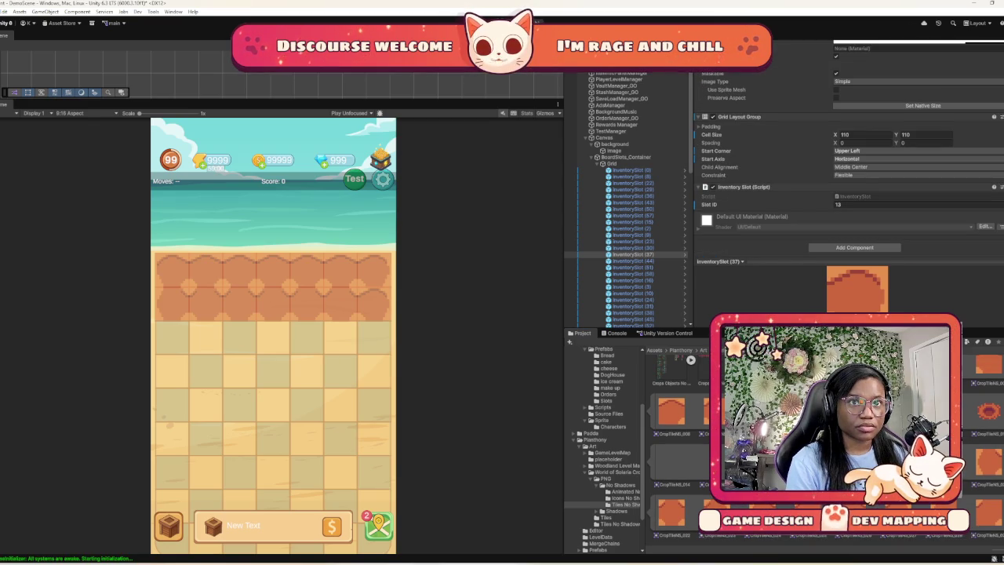
{"action": "scroll", "coordinate": [847, 157], "scroll_direction": "up", "scroll_amount": 5}
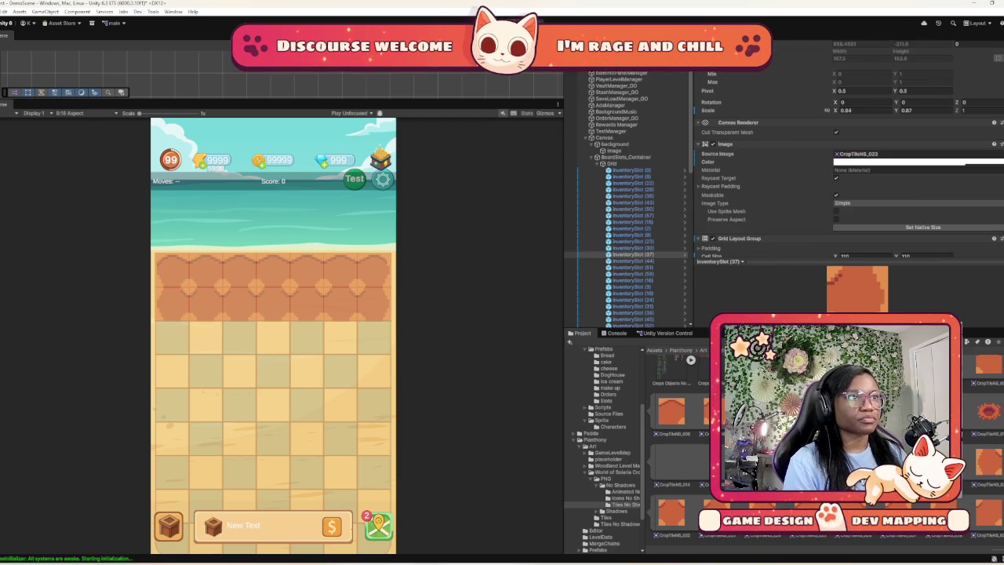
{"action": "scroll", "coordinate": [627, 236], "scroll_direction": "down", "scroll_amount": 3}
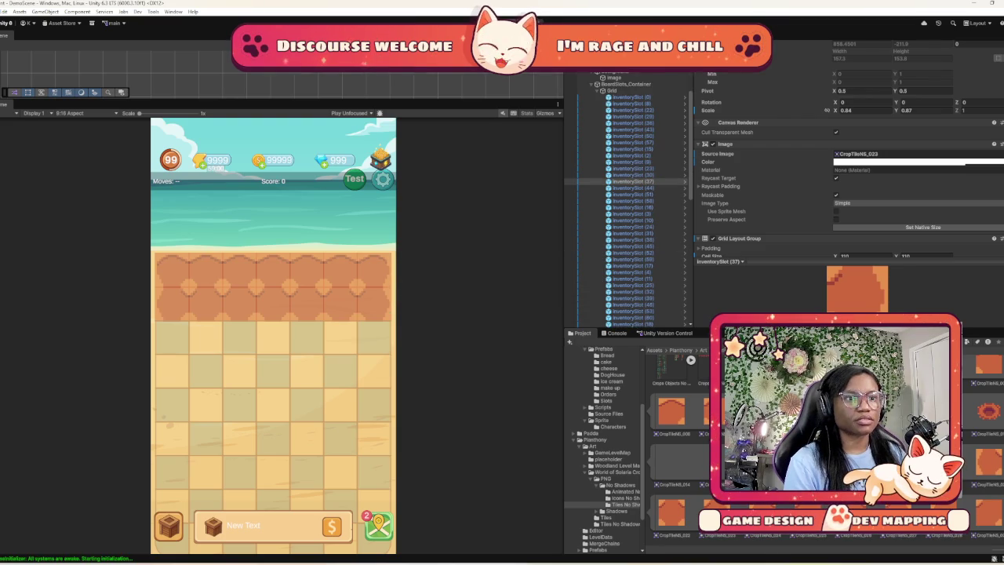
{"action": "left_click", "coordinate": [617, 333]}
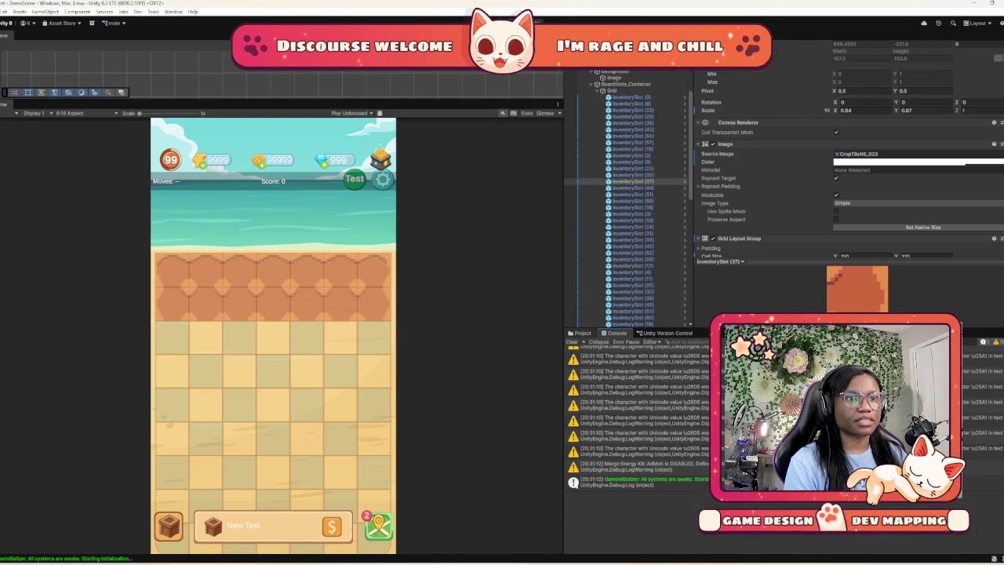
{"action": "left_click", "coordinate": [581, 333]}
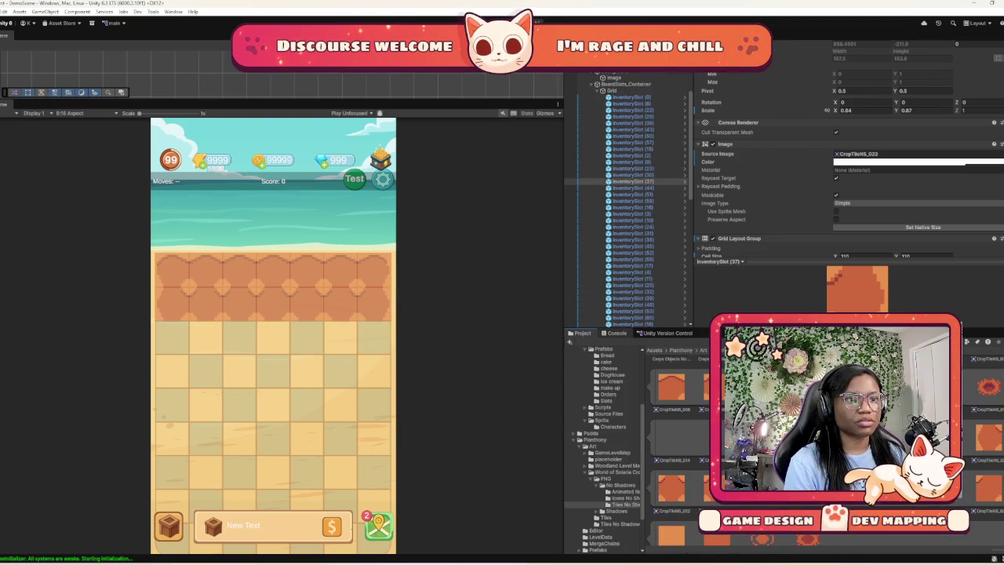
{"action": "scroll", "coordinate": [603, 447], "scroll_direction": "down", "scroll_amount": 3}
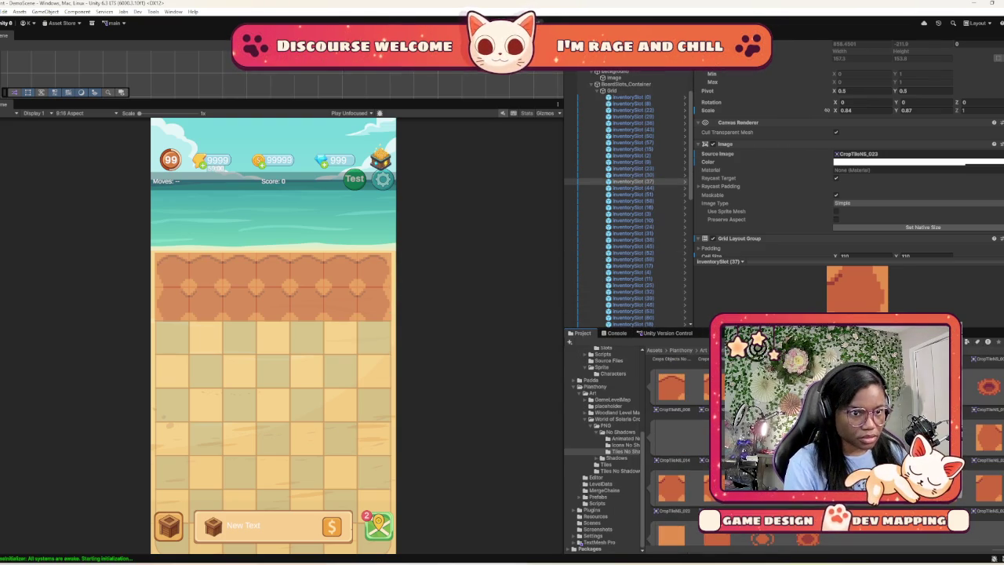
{"action": "left_click", "coordinate": [593, 522]}
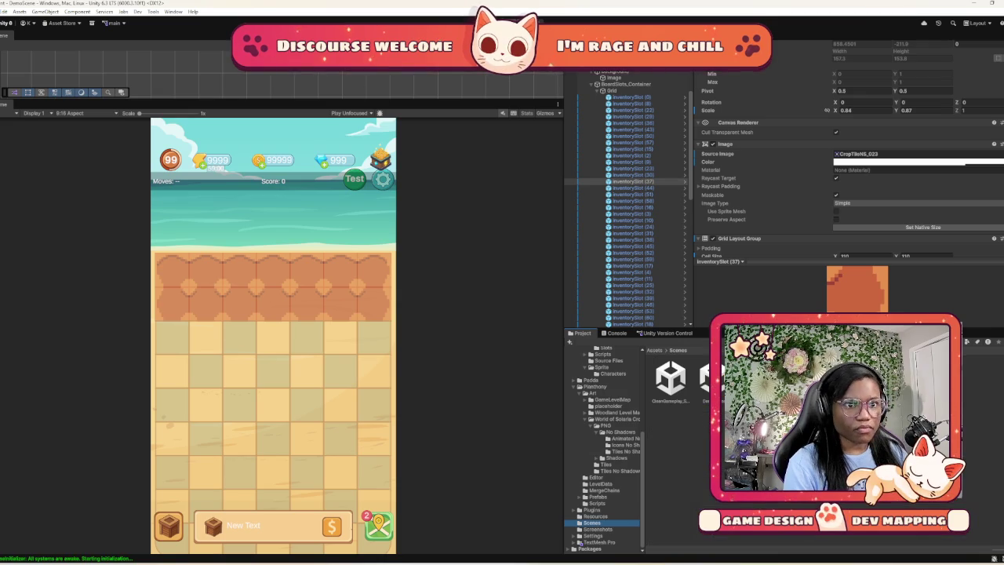
Open StartScene, enter Play mode, and open the Flowering Island level list
{"action": "double_click", "coordinate": [749, 380]}
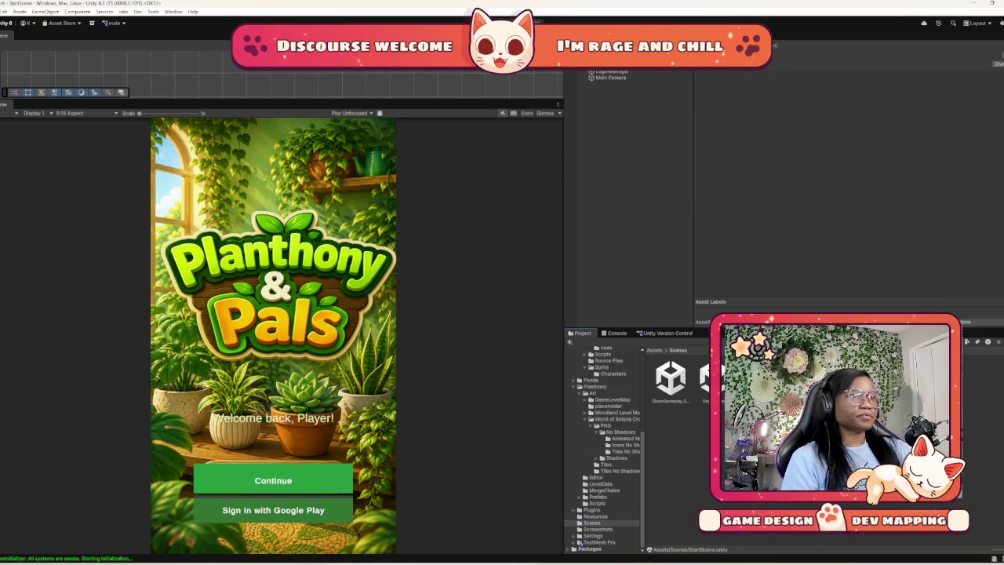
{"action": "key", "text": "ctrl+p"}
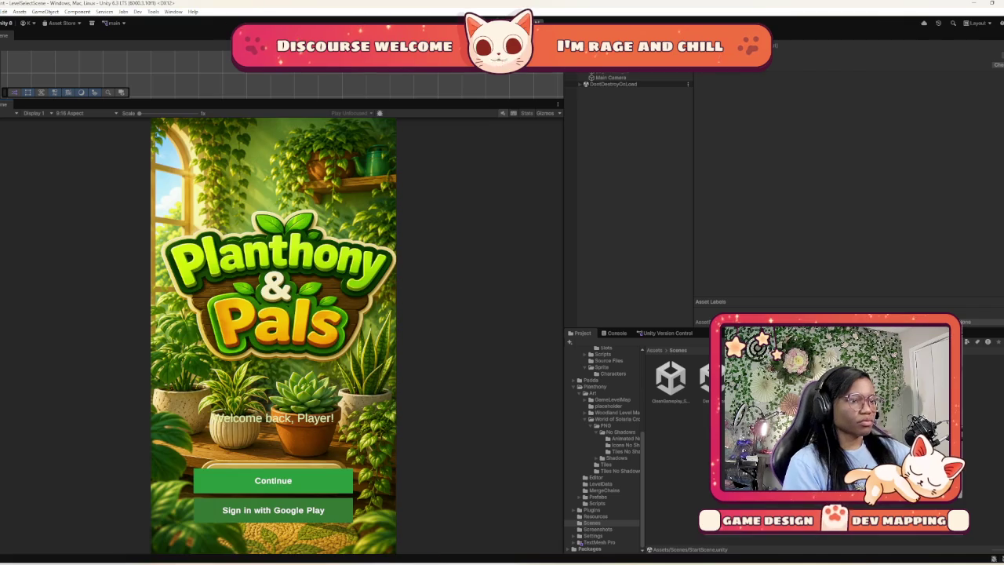
{"action": "left_click", "coordinate": [244, 179]}
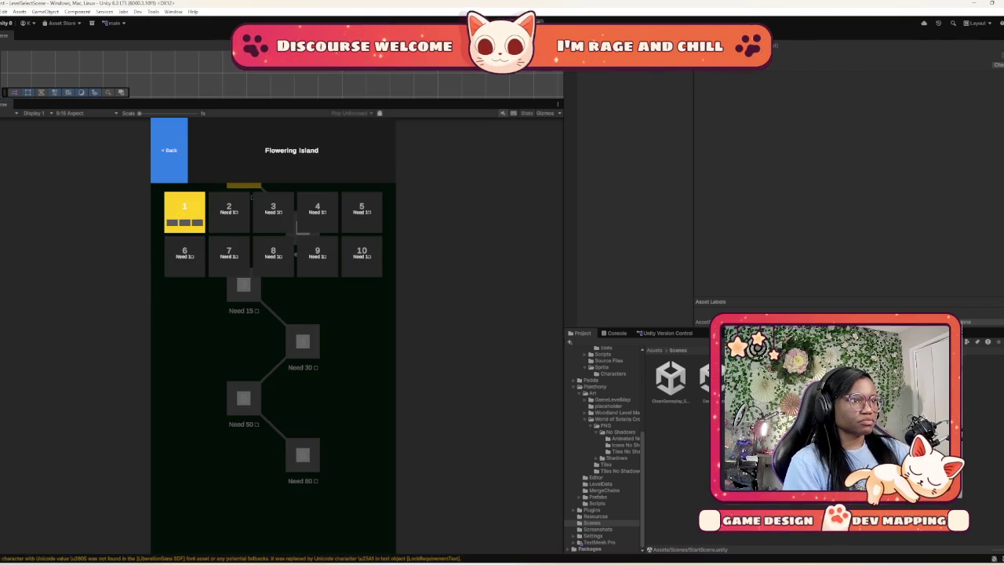
Start level 1 of Flowering Island from the level-select panel
{"action": "left_click", "coordinate": [185, 210]}
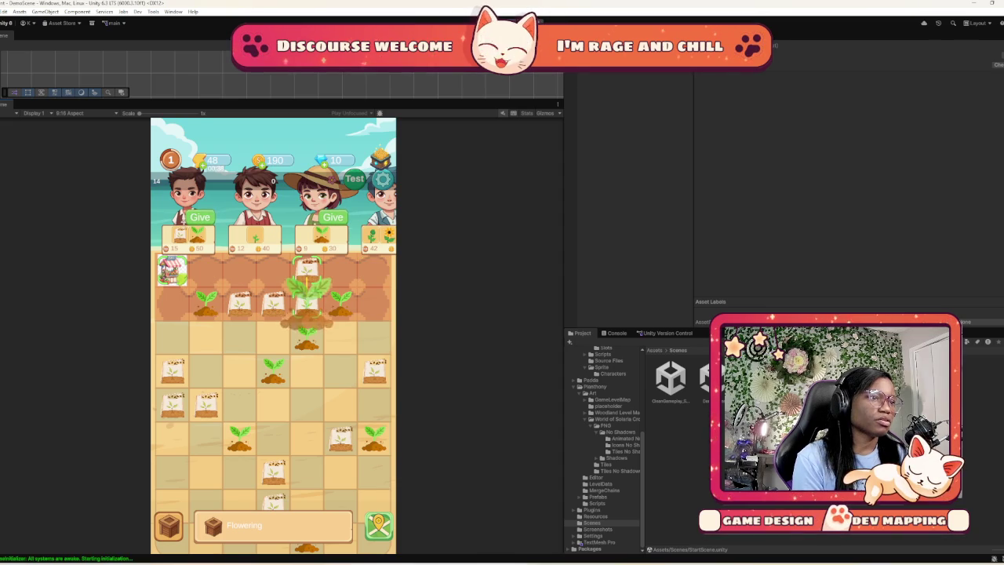
Select the four linked seed bags and merge them
{"action": "left_click", "coordinate": [240, 308]}
{"action": "left_click", "coordinate": [240, 310]}
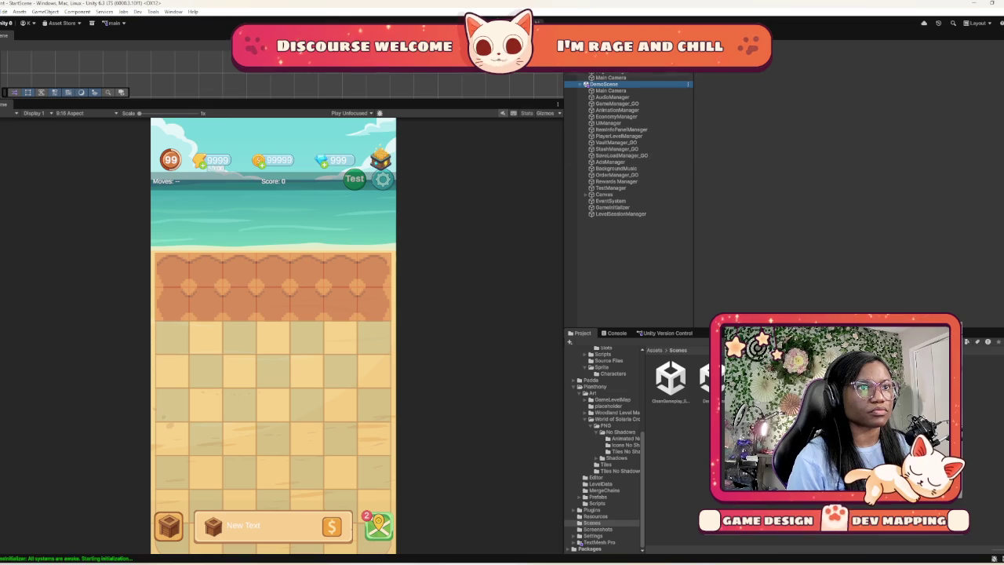
Keep only DemoScene open, then expand Canvas > BoardSlots_Container > Grid and select InventorySlot (0)
{"action": "right_click", "coordinate": [621, 72]}
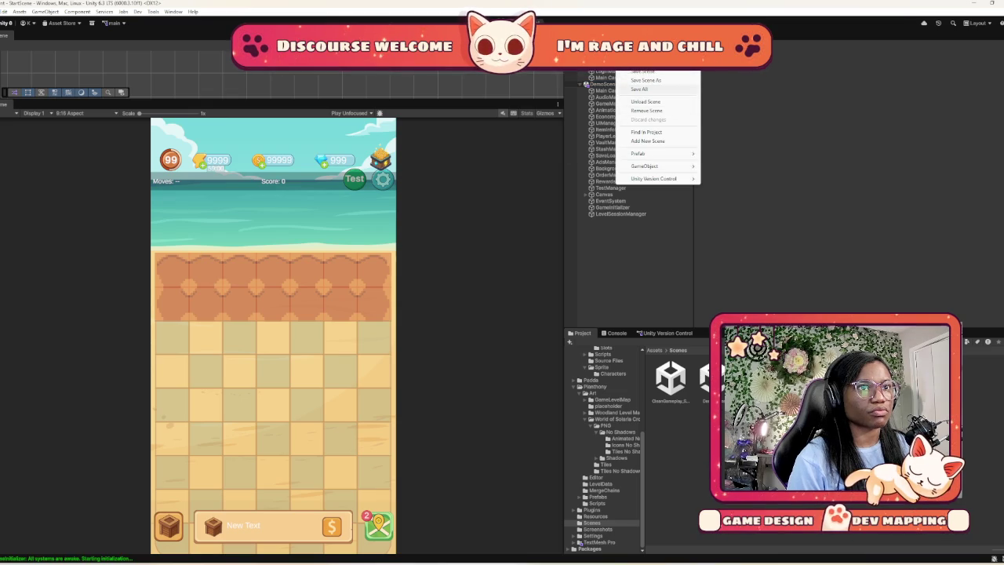
{"action": "left_click", "coordinate": [646, 110]}
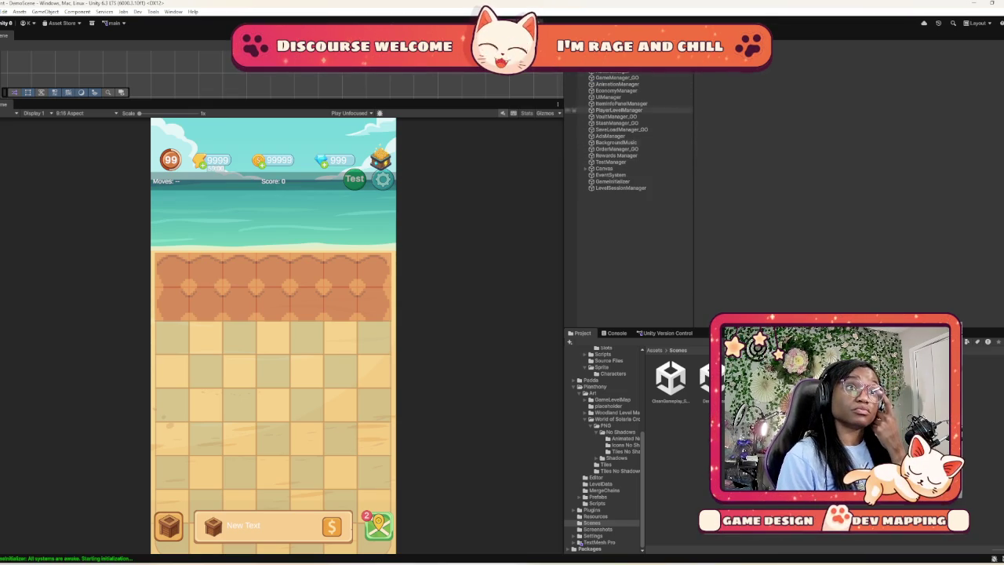
{"action": "left_click", "coordinate": [588, 168]}
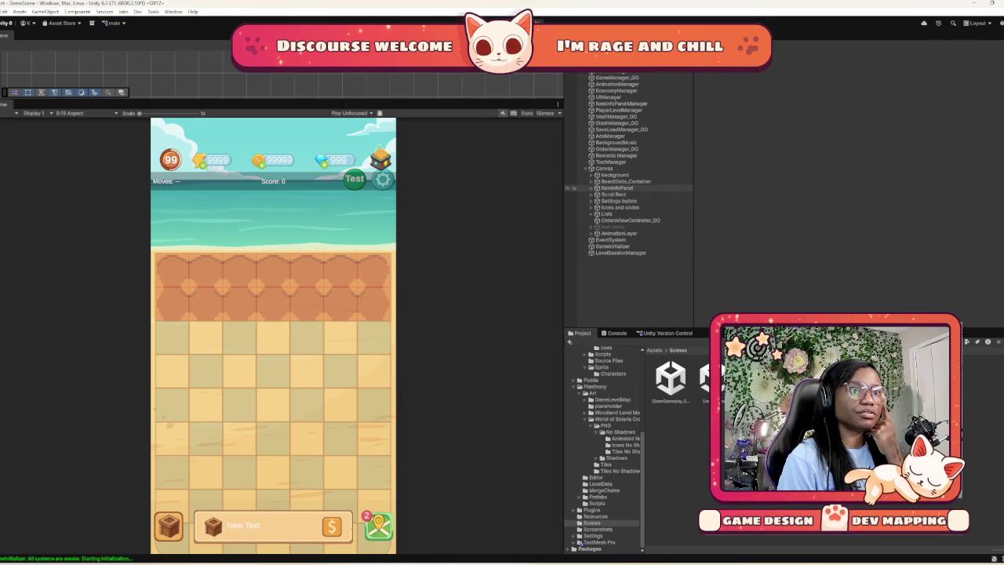
{"action": "left_click", "coordinate": [592, 195]}
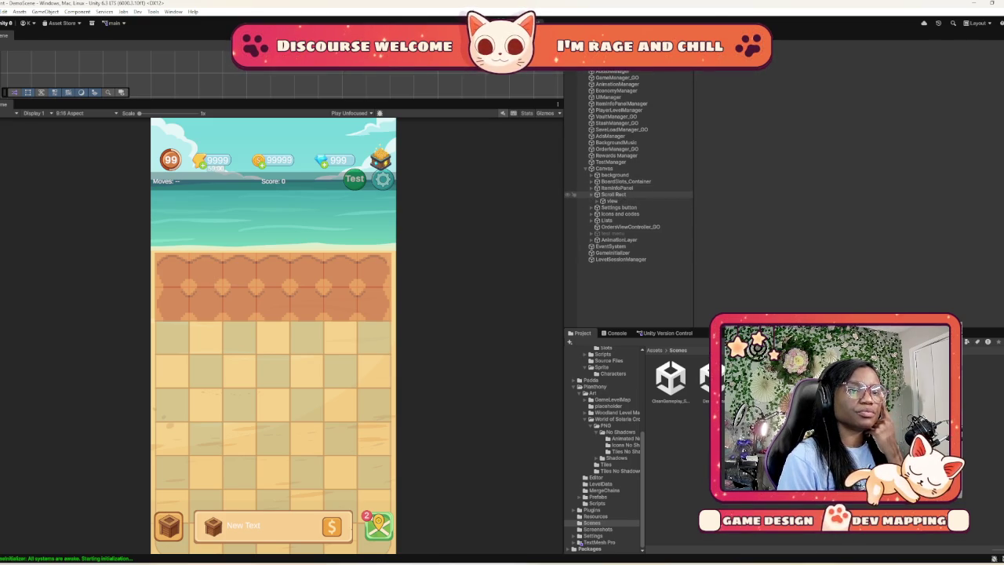
{"action": "left_click", "coordinate": [591, 194]}
{"action": "left_click", "coordinate": [590, 174]}
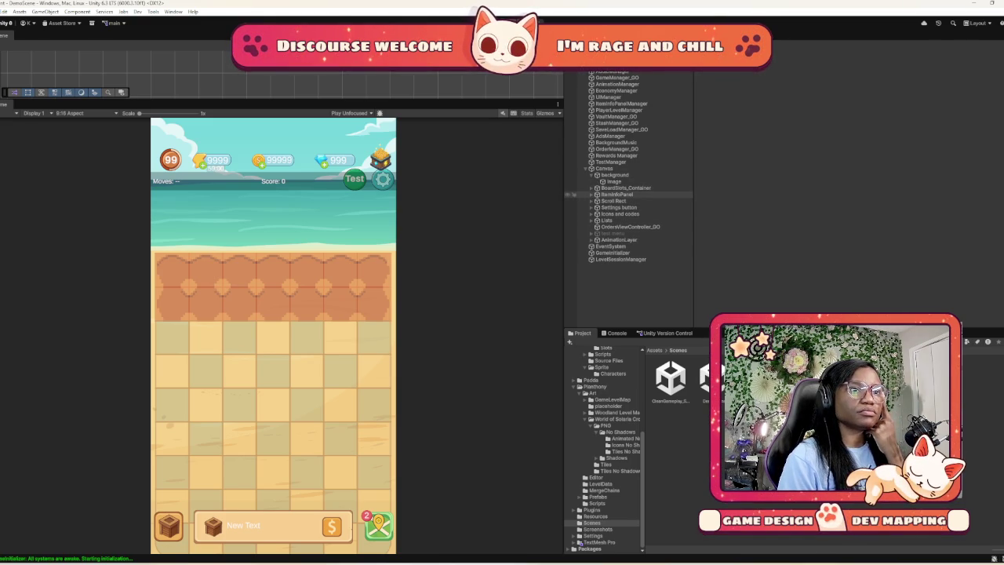
{"action": "left_click", "coordinate": [592, 188]}
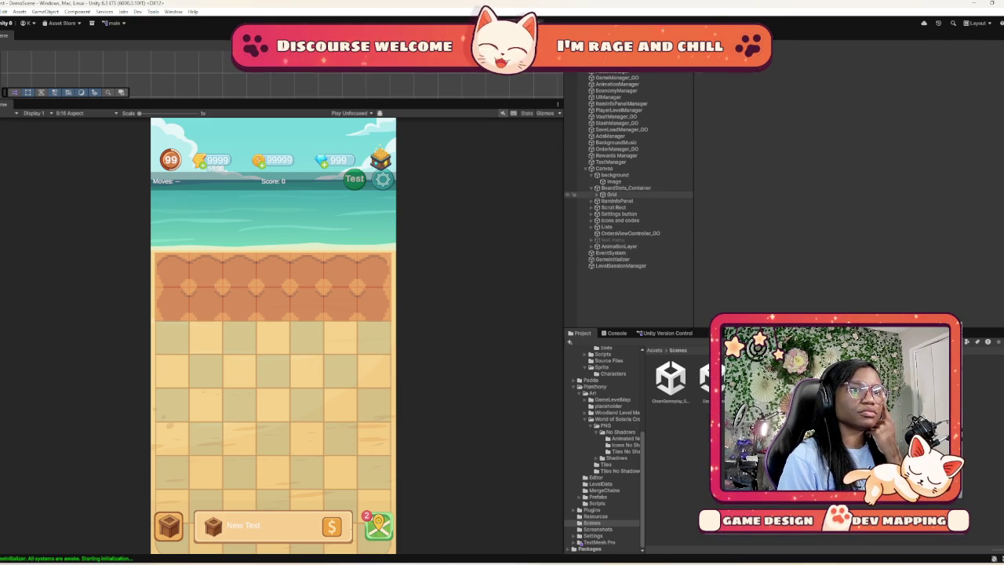
{"action": "left_click", "coordinate": [610, 194]}
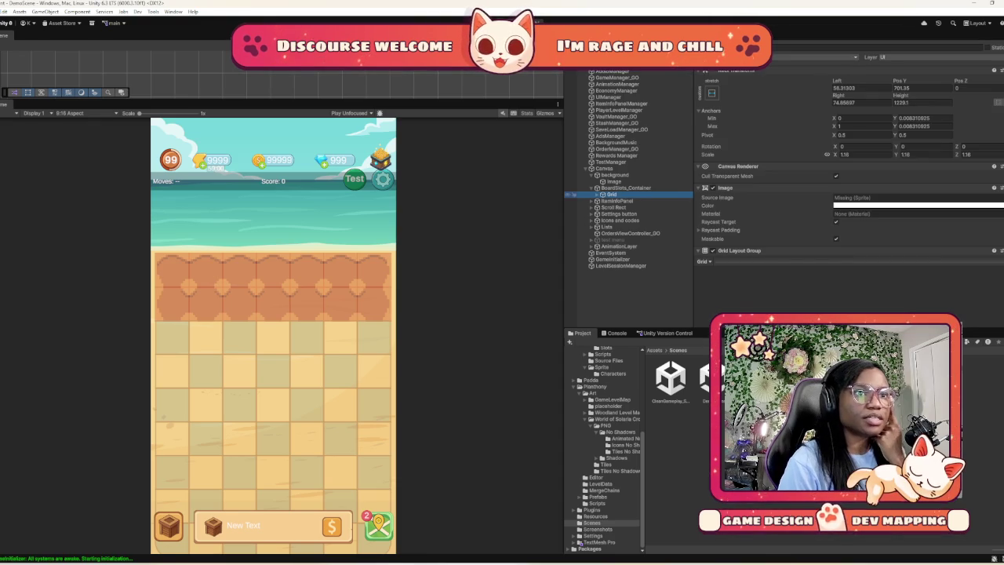
{"action": "left_click", "coordinate": [597, 195]}
{"action": "left_click", "coordinate": [631, 201]}
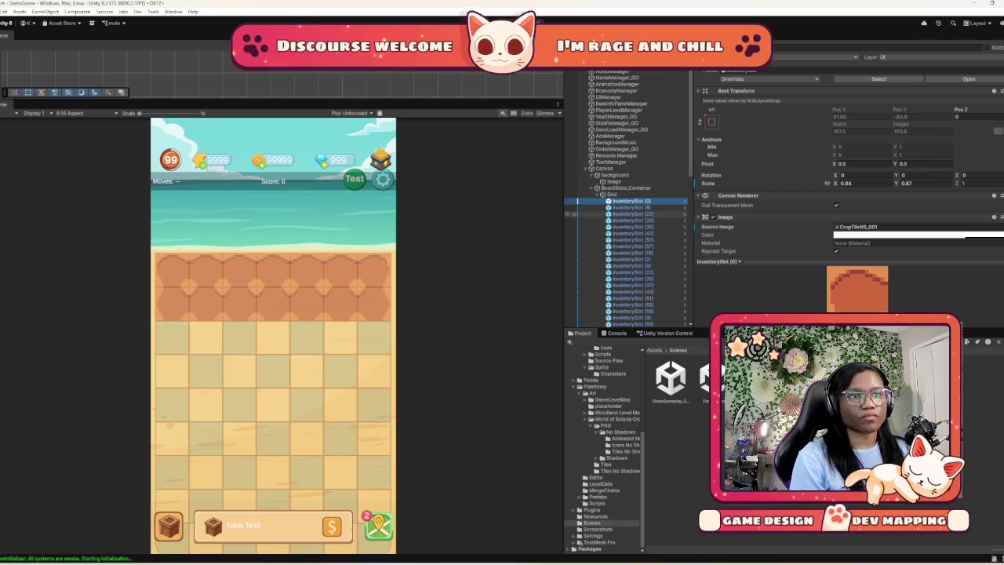
Check the images of InventorySlot (15), (9) and (23), then find InventorySlot (44) still using 7Asset 11_1
{"action": "left_click", "coordinate": [575, 252]}
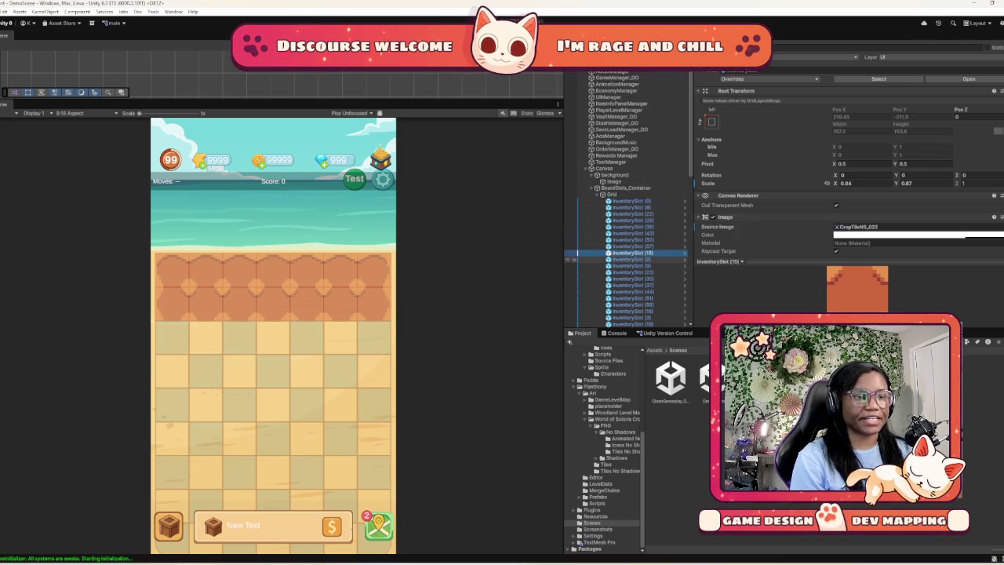
{"action": "left_click", "coordinate": [575, 259]}
{"action": "left_click", "coordinate": [575, 266]}
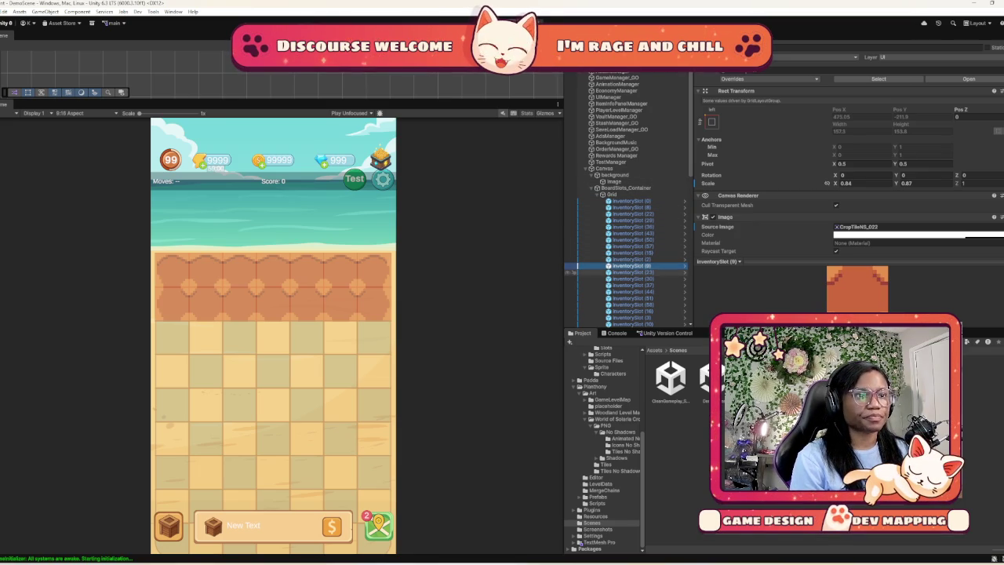
{"action": "left_click", "coordinate": [574, 272]}
{"action": "left_click", "coordinate": [854, 227]}
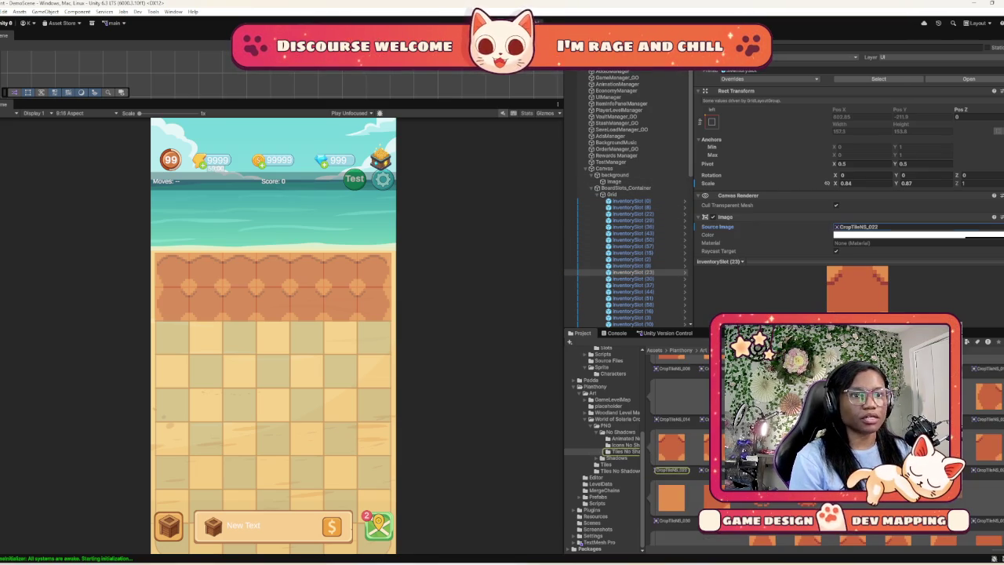
{"action": "scroll", "coordinate": [627, 251], "scroll_direction": "down", "scroll_amount": 2}
{"action": "scroll", "coordinate": [628, 258], "scroll_direction": "down", "scroll_amount": 2}
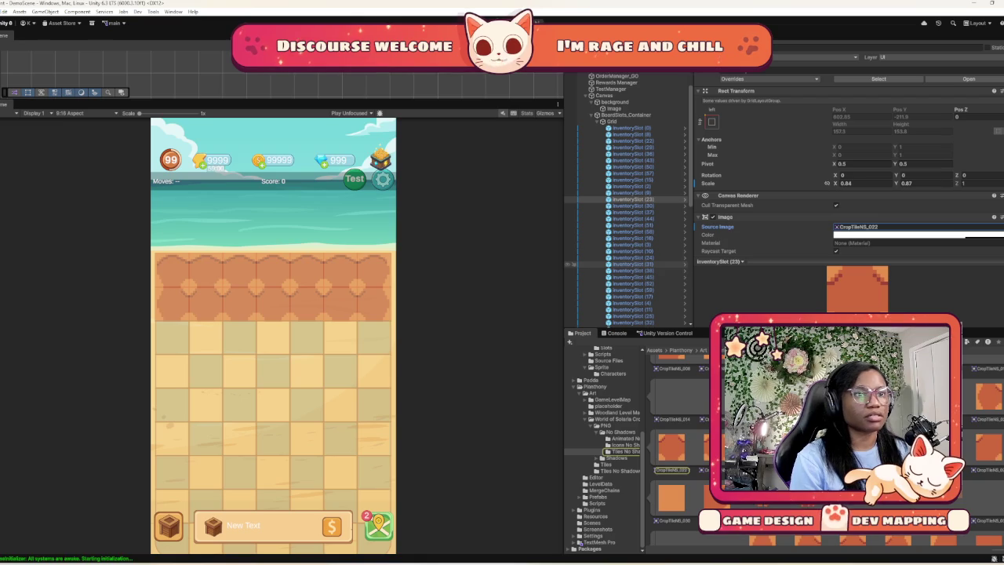
{"action": "key", "text": "Down"}
{"action": "key", "text": "Down"}
{"action": "key", "text": "Down"}
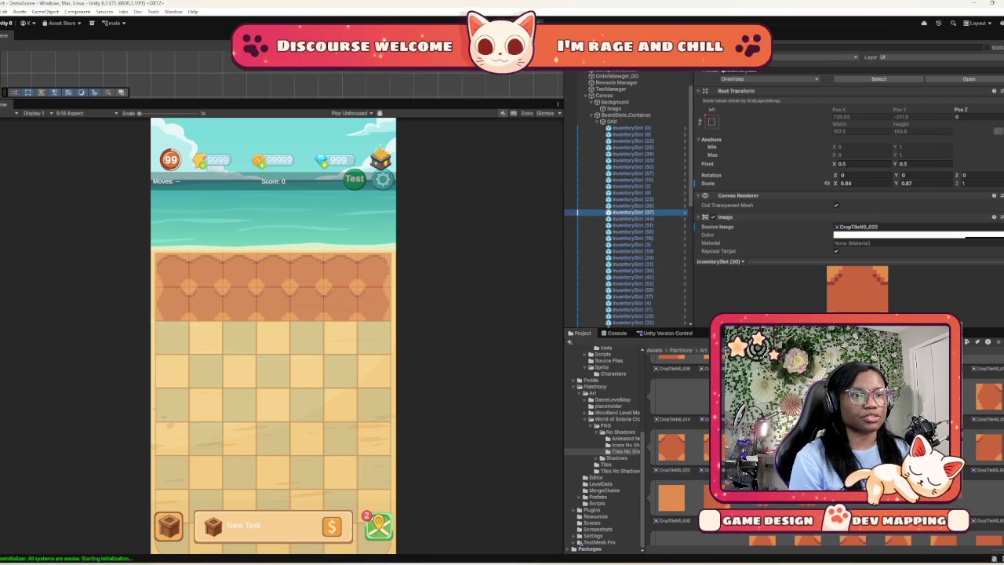
{"action": "key", "text": "Up"}
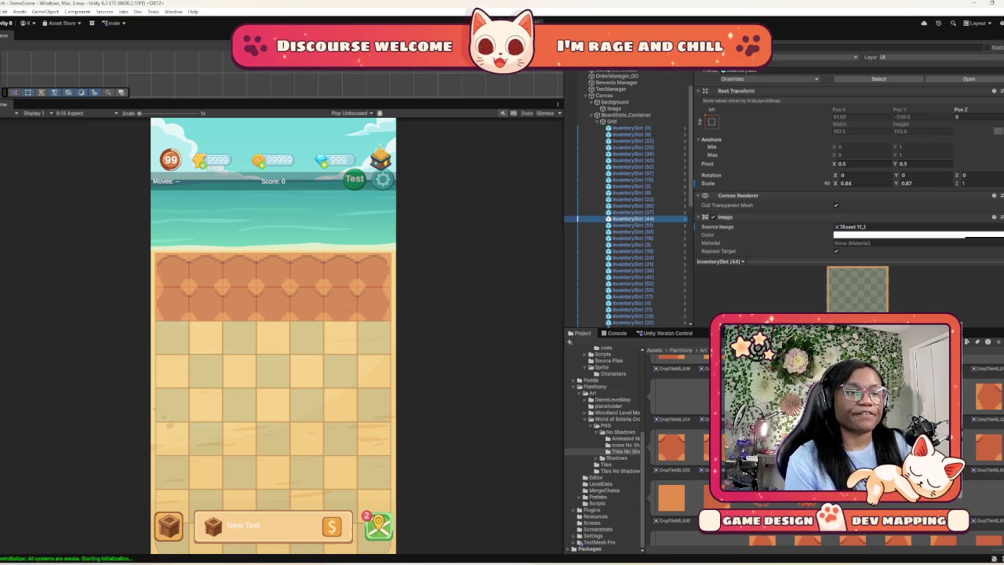
Give InventorySlot (44) the orange CropTileNS_021 sprite, then select slots (51) through (38)
{"action": "scroll", "coordinate": [674, 447], "scroll_direction": "up", "scroll_amount": 1}
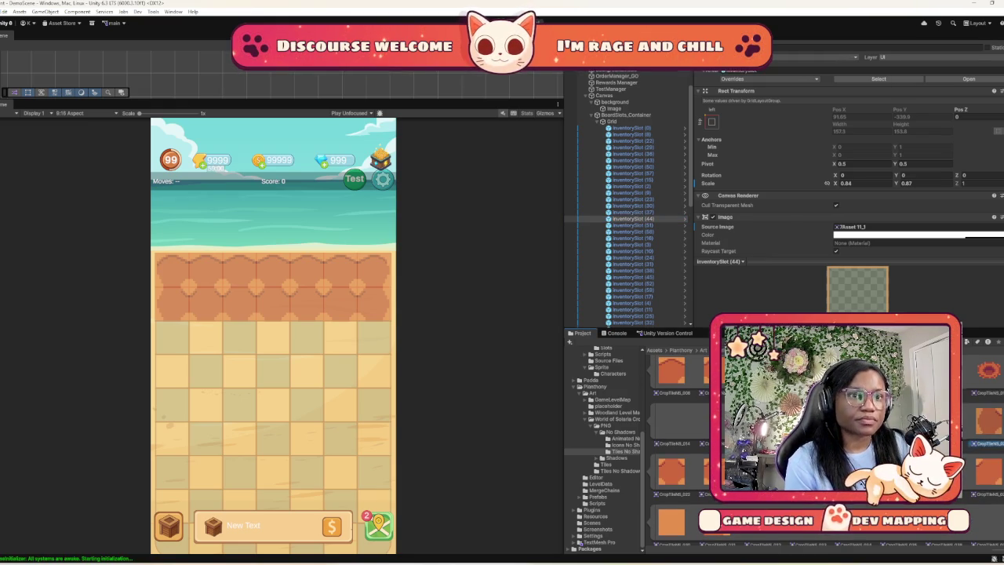
{"action": "scroll", "coordinate": [847, 157], "scroll_direction": "down", "scroll_amount": 5}
{"action": "scroll", "coordinate": [847, 173], "scroll_direction": "up", "scroll_amount": 5}
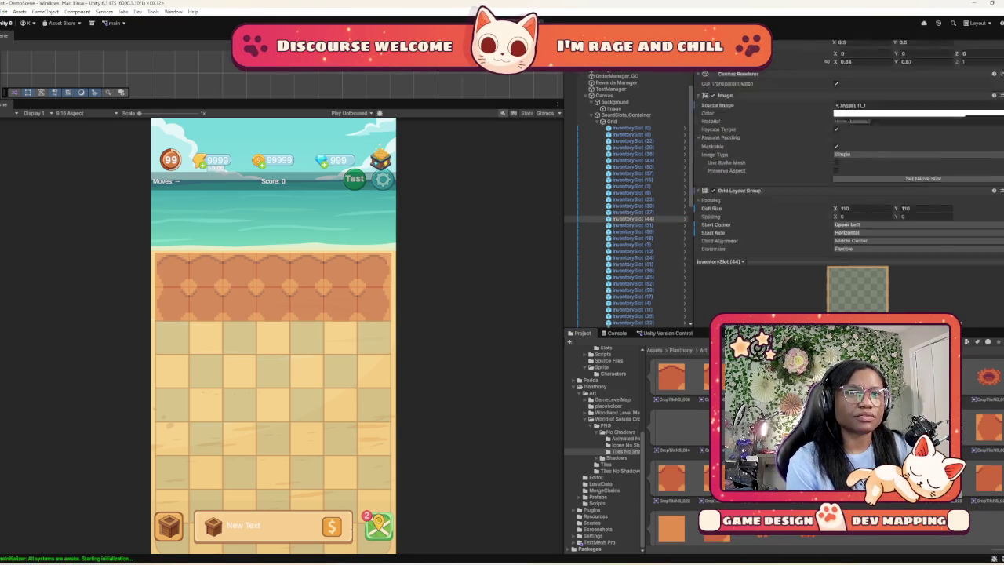
{"action": "left_click_drag", "start_coordinate": [863, 202], "coordinate": [863, 202]}
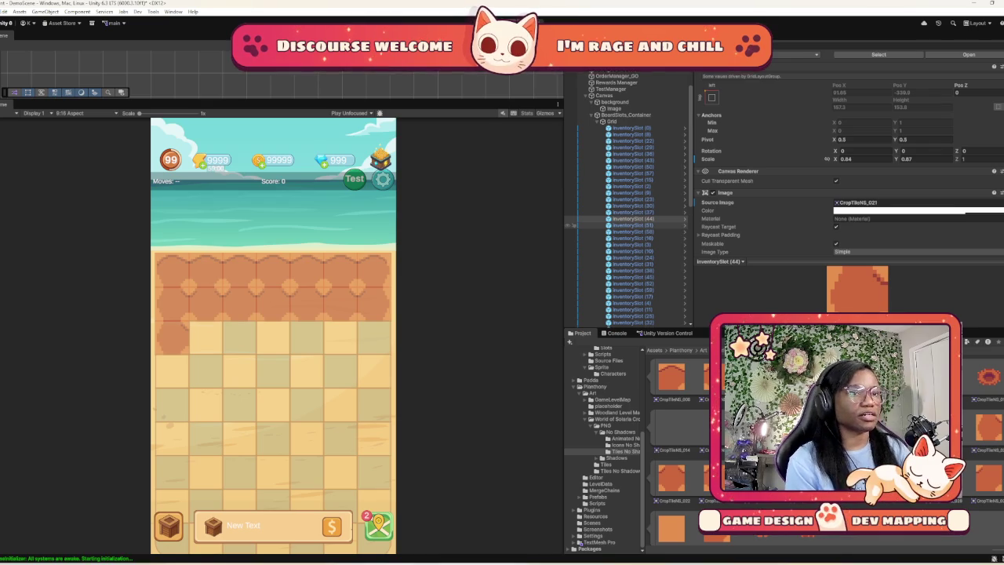
{"action": "left_click", "coordinate": [627, 225]}
{"action": "left_click", "coordinate": [628, 271], "text": "shift"}
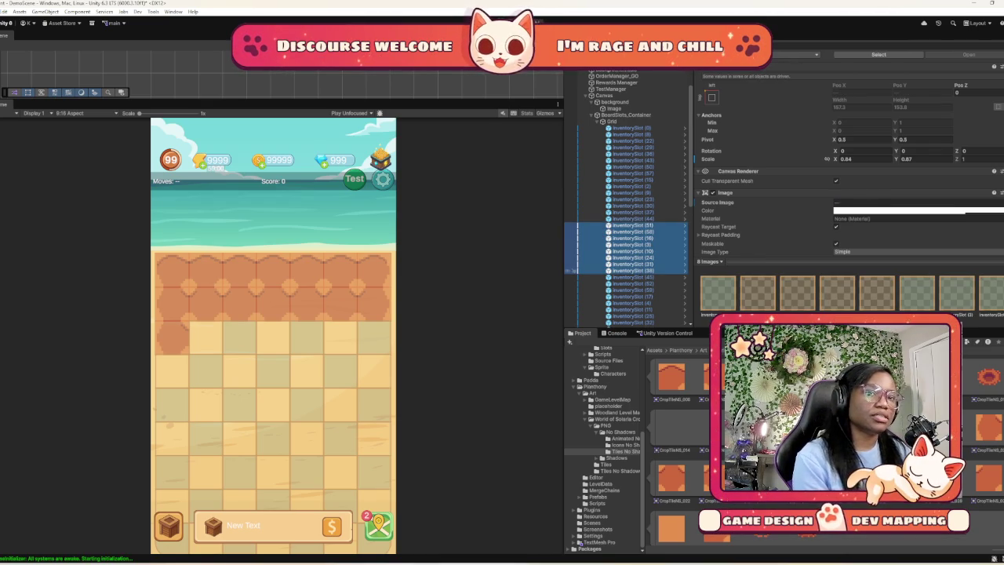
Narrow the selection to five third-row slots, assign CropTileNS_022, then inspect InventorySlot (24)
{"action": "left_click", "coordinate": [631, 270], "text": "ctrl"}
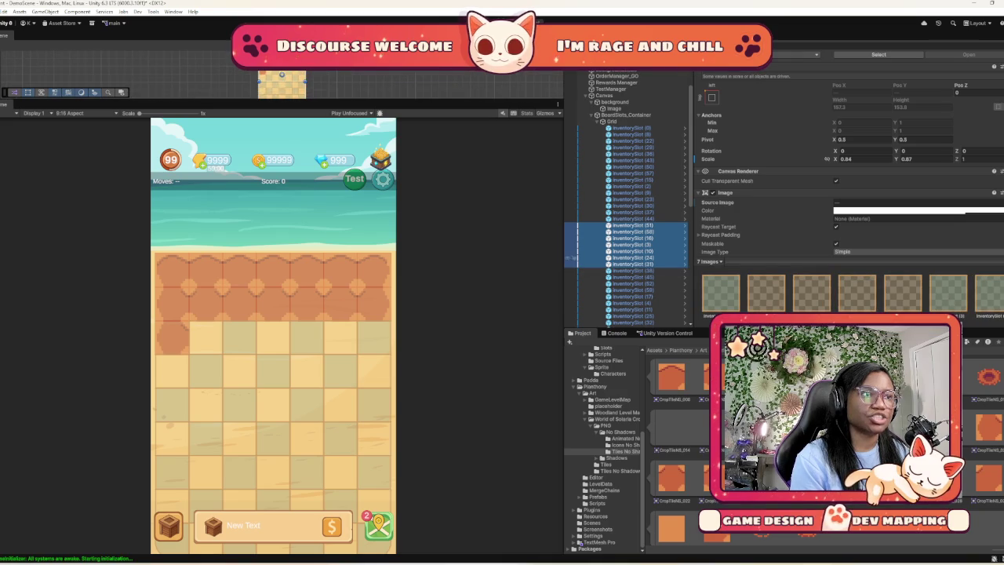
{"action": "left_click", "coordinate": [632, 257], "text": "ctrl"}
{"action": "left_click", "coordinate": [632, 270], "text": "ctrl"}
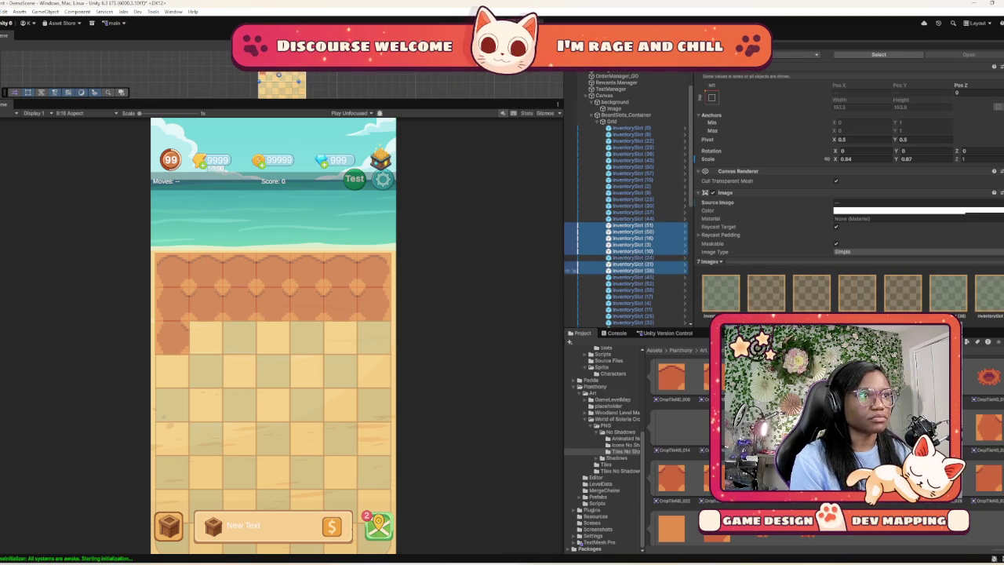
{"action": "left_click", "coordinate": [631, 257], "text": "ctrl"}
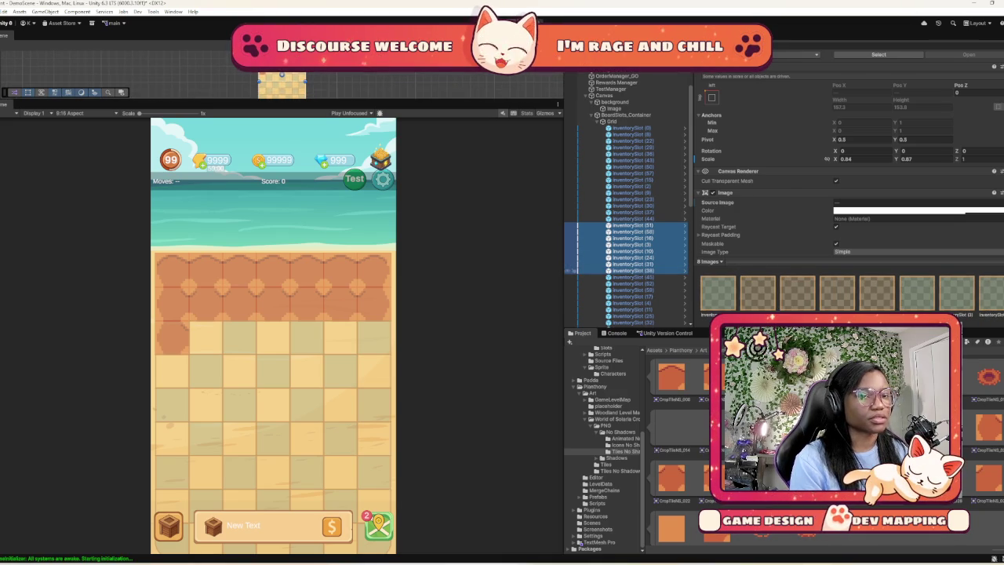
{"action": "left_click", "coordinate": [631, 270], "text": "ctrl"}
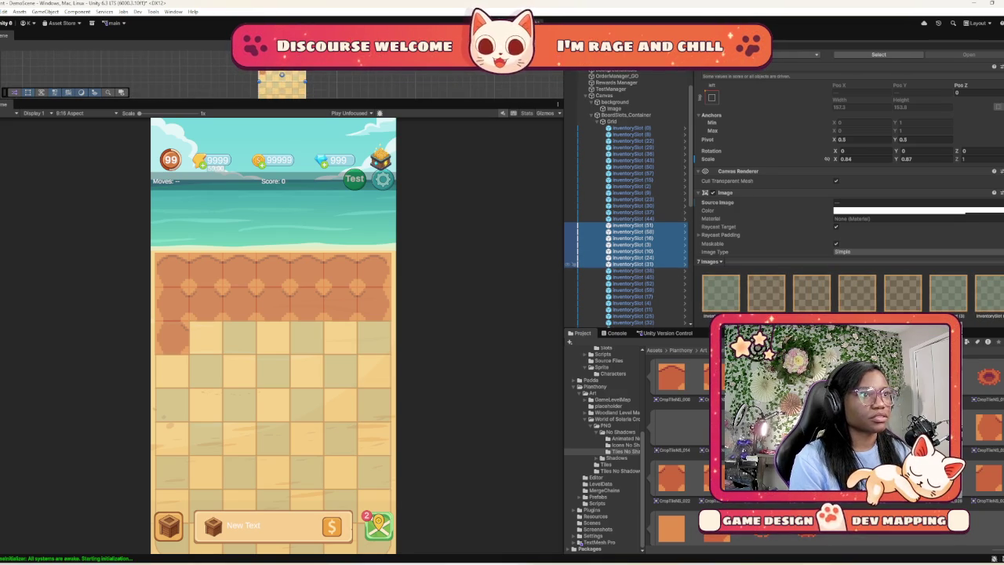
{"action": "left_click", "coordinate": [631, 263], "text": "ctrl"}
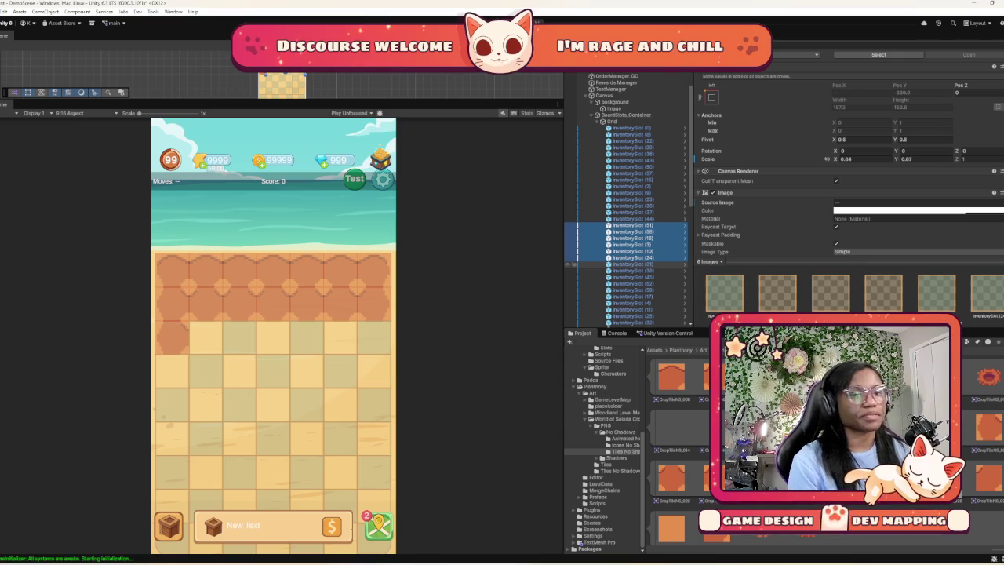
{"action": "left_click", "coordinate": [631, 258], "text": "ctrl"}
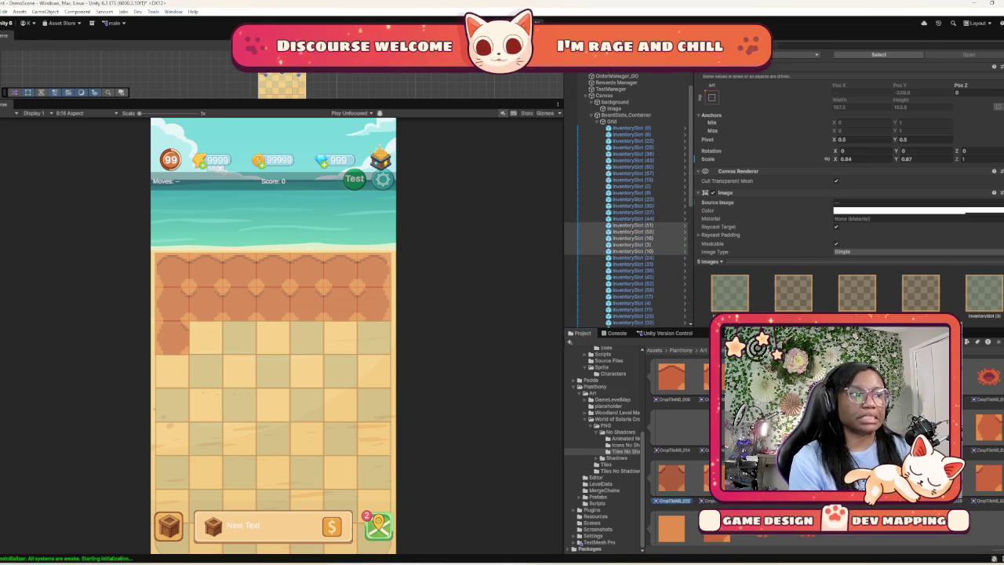
{"action": "scroll", "coordinate": [847, 180], "scroll_direction": "down", "scroll_amount": 5}
{"action": "left_click_drag", "start_coordinate": [670, 475], "coordinate": [913, 57]}
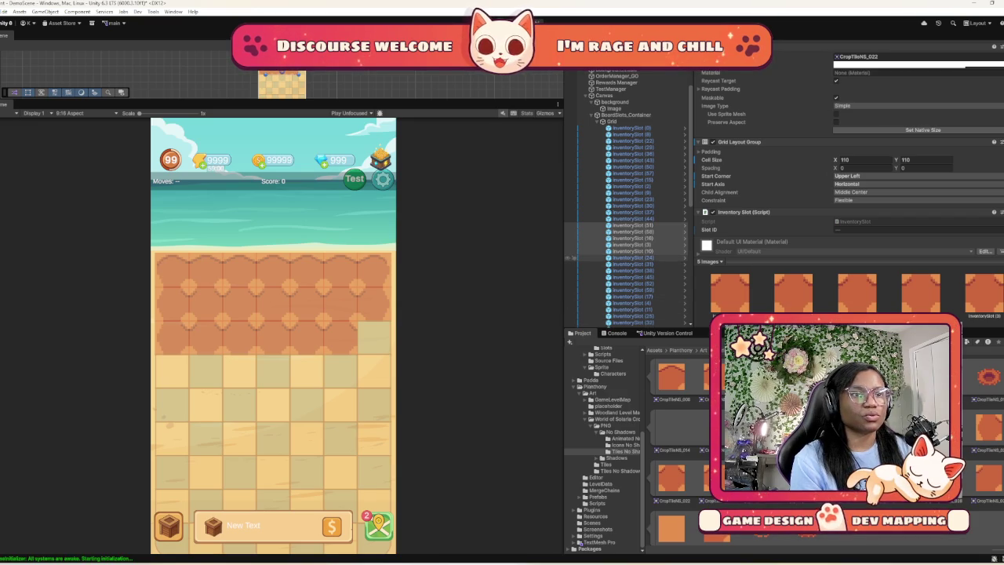
{"action": "left_click", "coordinate": [627, 257]}
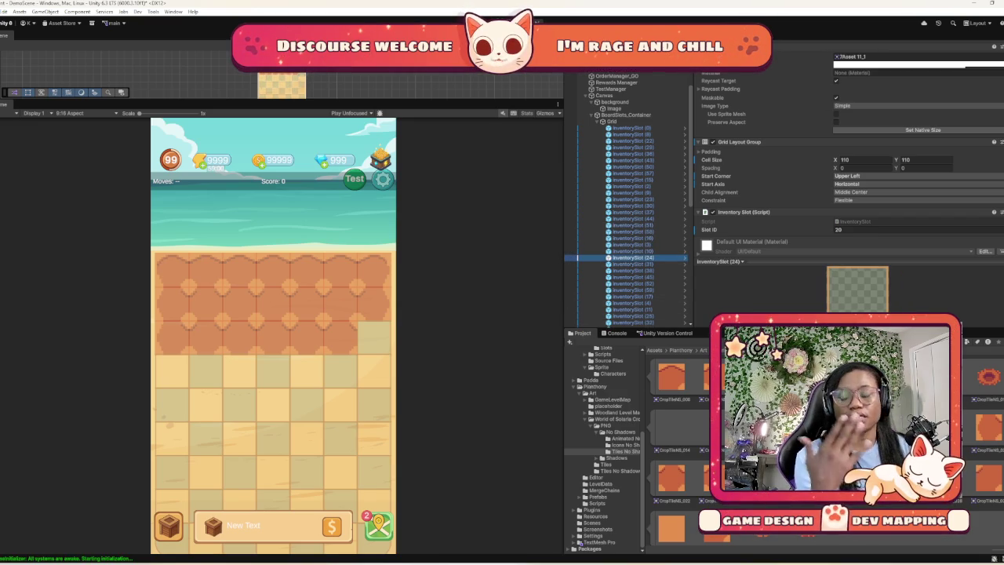
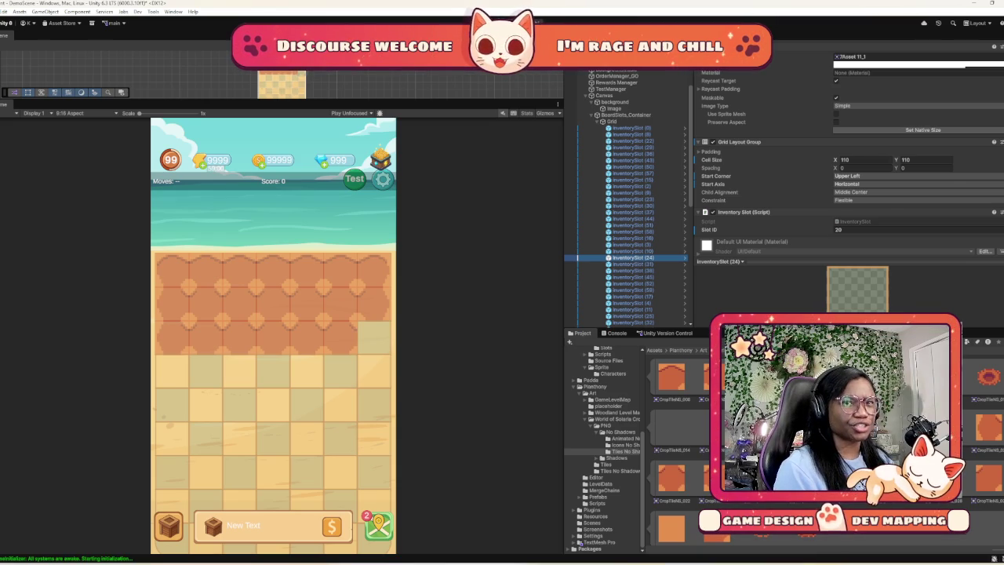
Give InventorySlot (31) the CropTileNS_021 soil sprite as its Source Image
{"action": "scroll", "coordinate": [849, 154], "scroll_direction": "up", "scroll_amount": 2}
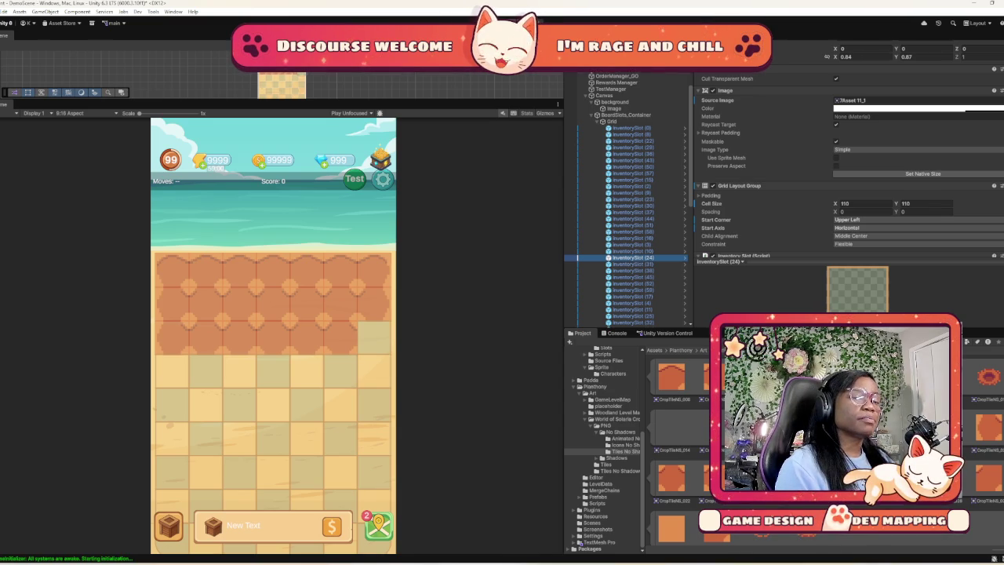
{"action": "scroll", "coordinate": [847, 149], "scroll_direction": "down", "scroll_amount": 2}
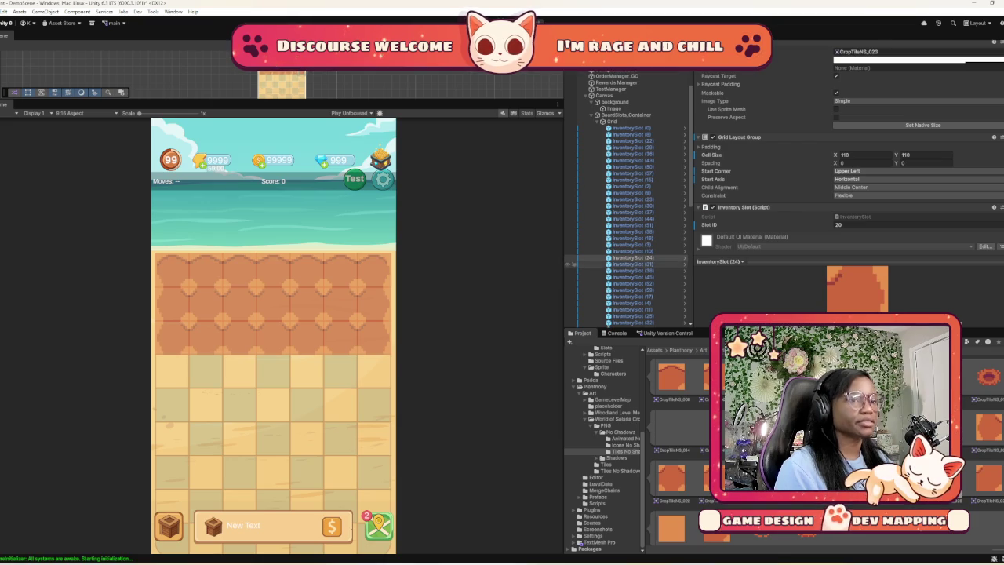
{"action": "left_click", "coordinate": [577, 264]}
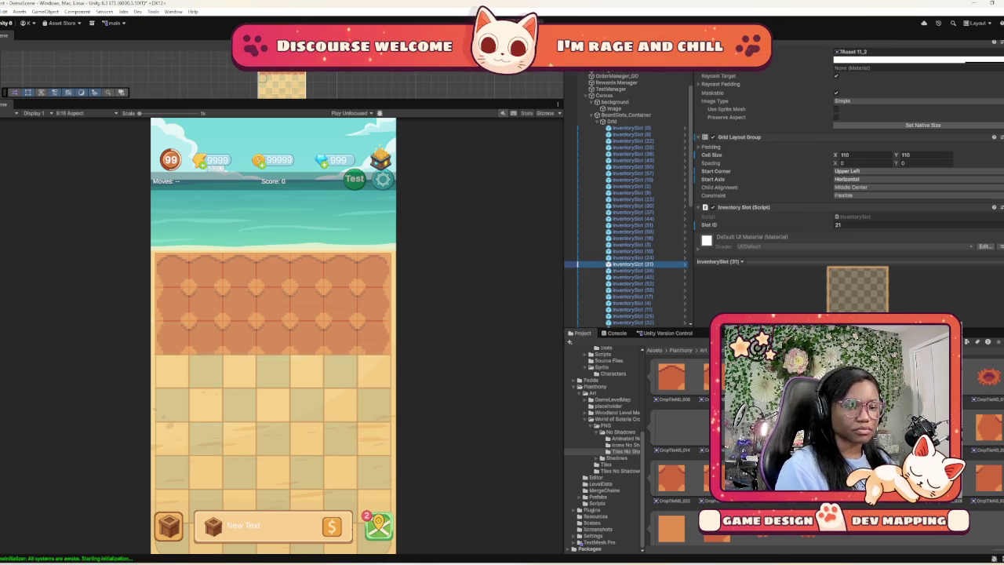
{"action": "scroll", "coordinate": [675, 439], "scroll_direction": "up", "scroll_amount": 2}
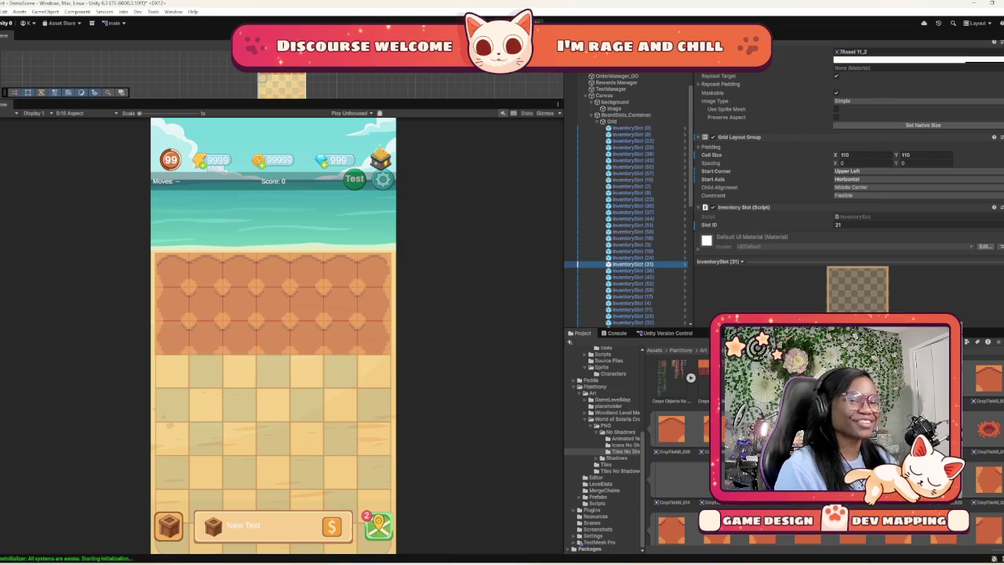
{"action": "left_click", "coordinate": [988, 480]}
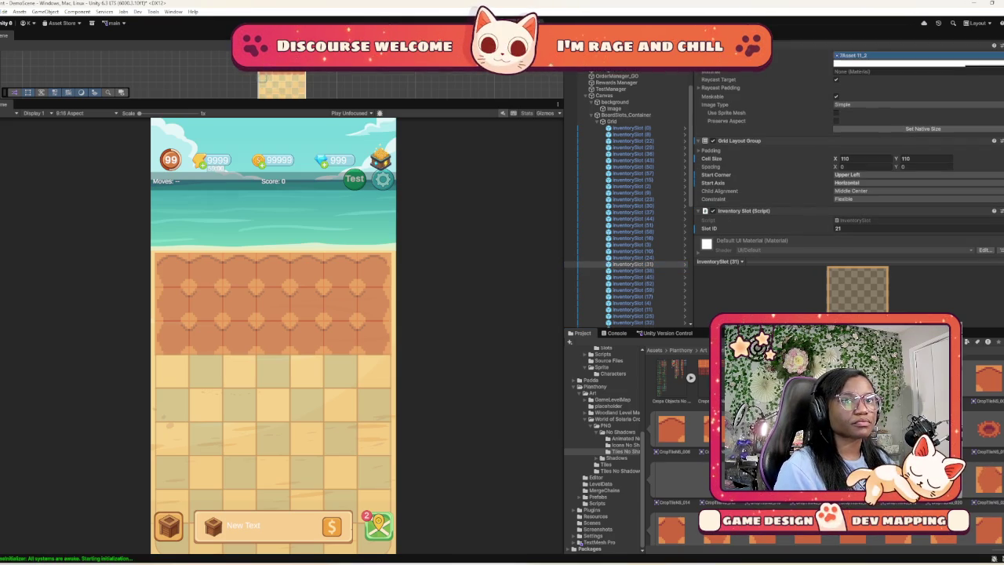
{"action": "left_click_drag", "start_coordinate": [902, 55], "coordinate": [902, 56]}
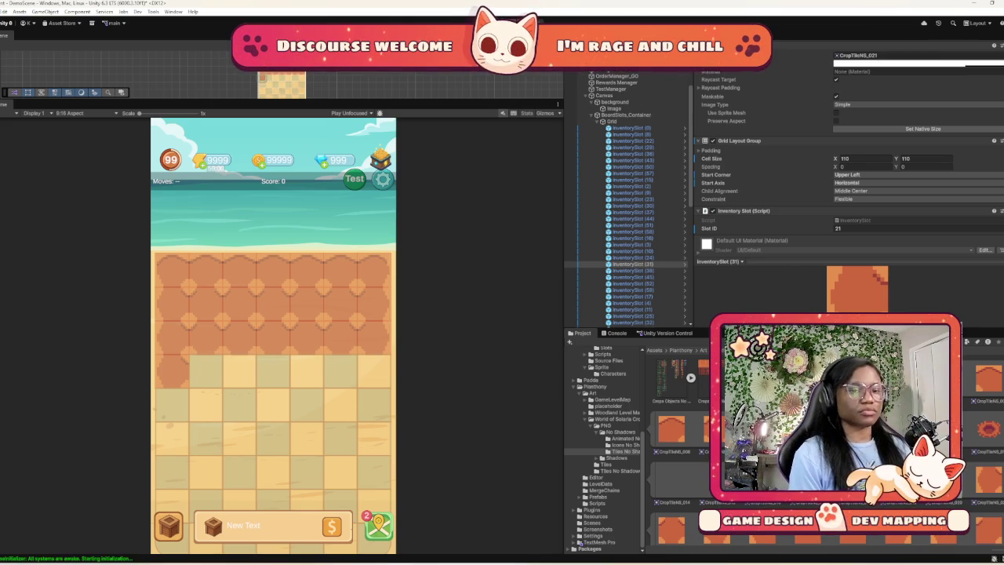
Assign CropTileNS_022 to the five fourth-row slots from InventorySlot (38), leaving out (4)
{"action": "left_click", "coordinate": [588, 269]}
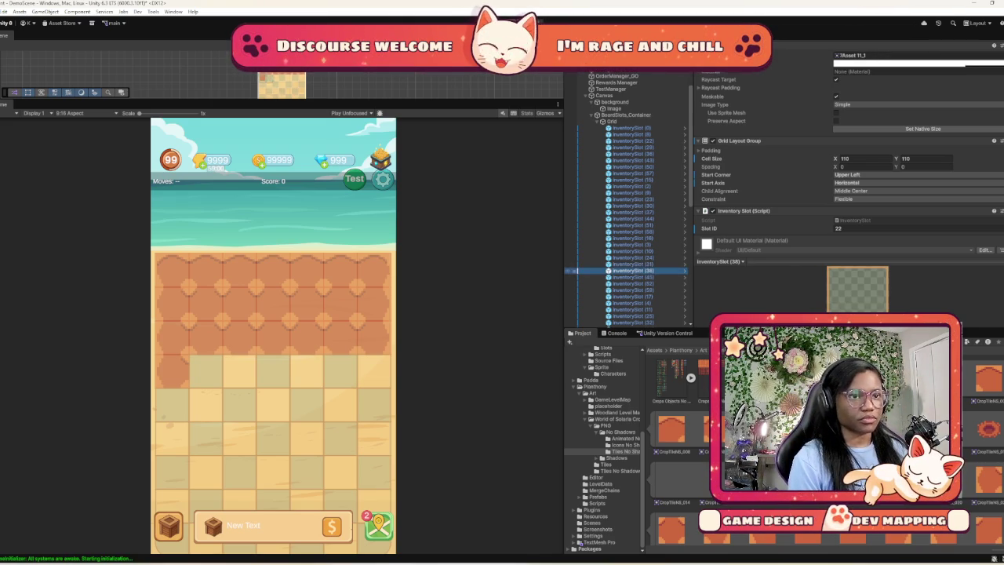
{"action": "left_click", "coordinate": [577, 303], "text": "shift"}
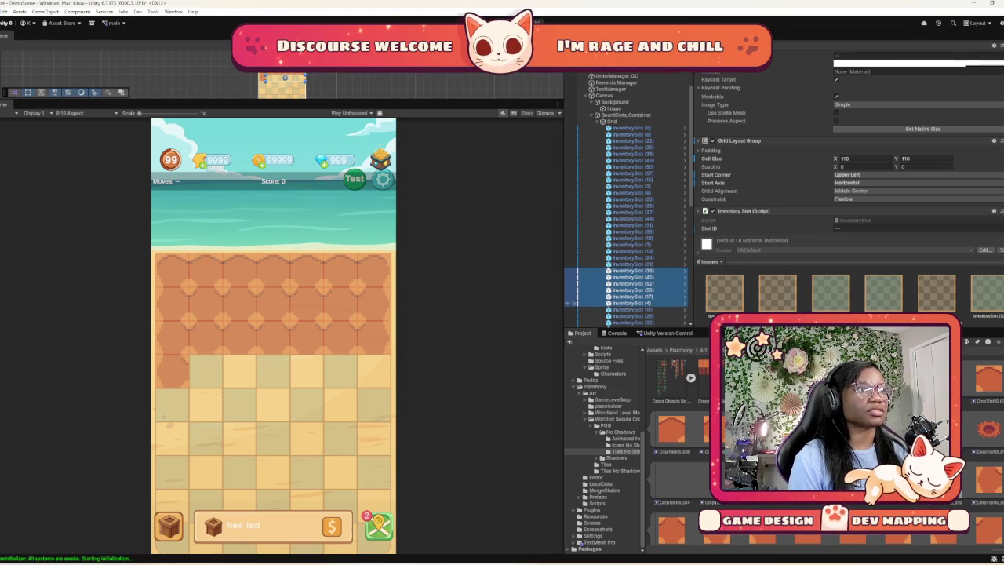
{"action": "left_click", "coordinate": [577, 303], "text": "ctrl"}
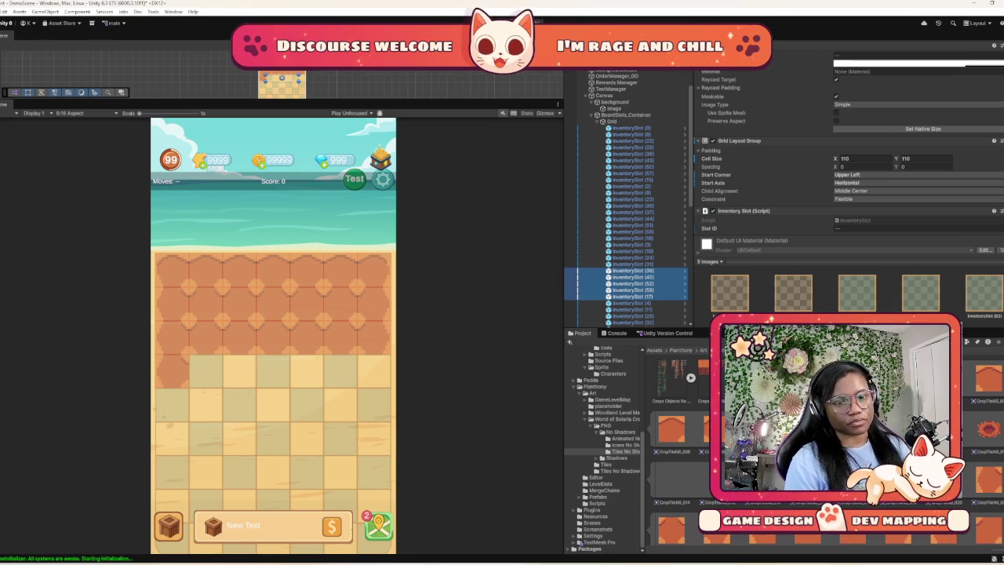
{"action": "scroll", "coordinate": [675, 439], "scroll_direction": "down", "scroll_amount": 1}
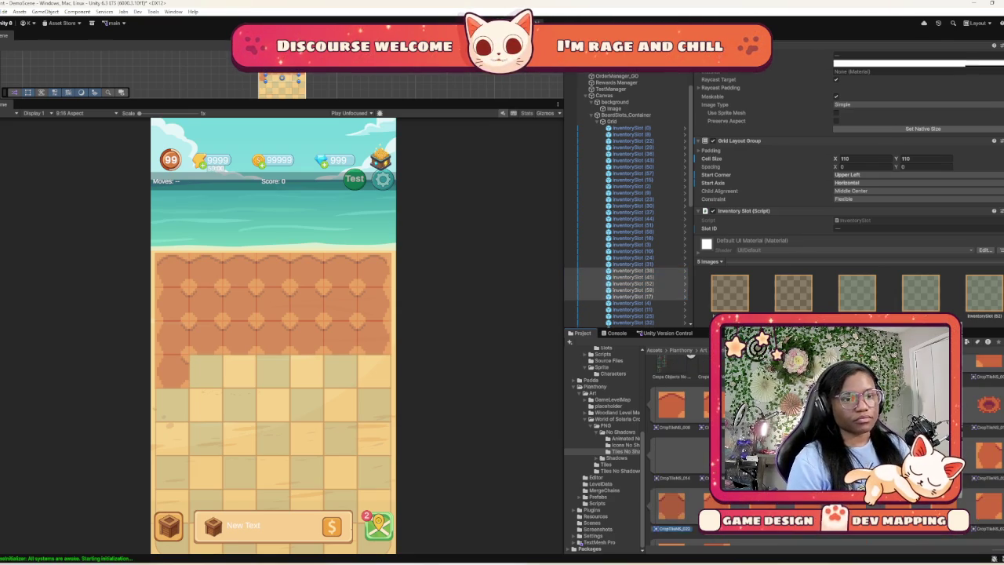
{"action": "left_click_drag", "start_coordinate": [902, 56], "coordinate": [902, 56]}
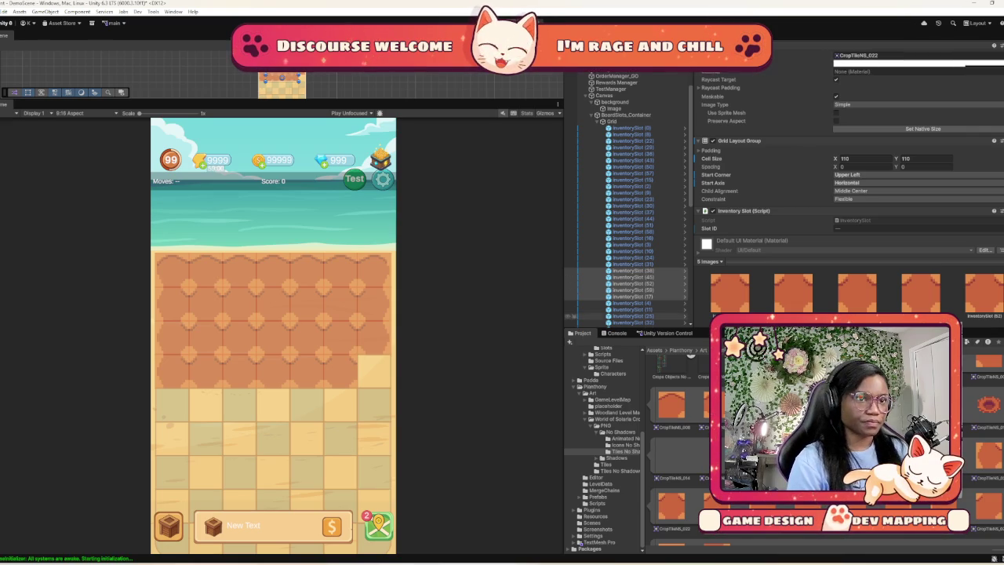
{"action": "left_click", "coordinate": [569, 303]}
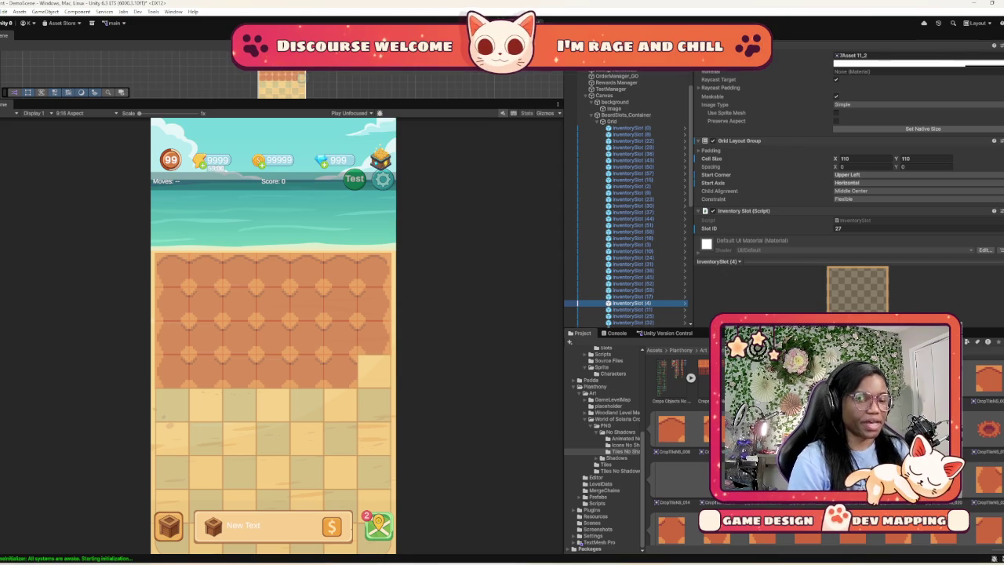
Give InventorySlot (4) the CropTileNS_023 soil tile
{"action": "scroll", "coordinate": [675, 440], "scroll_direction": "down", "scroll_amount": 1}
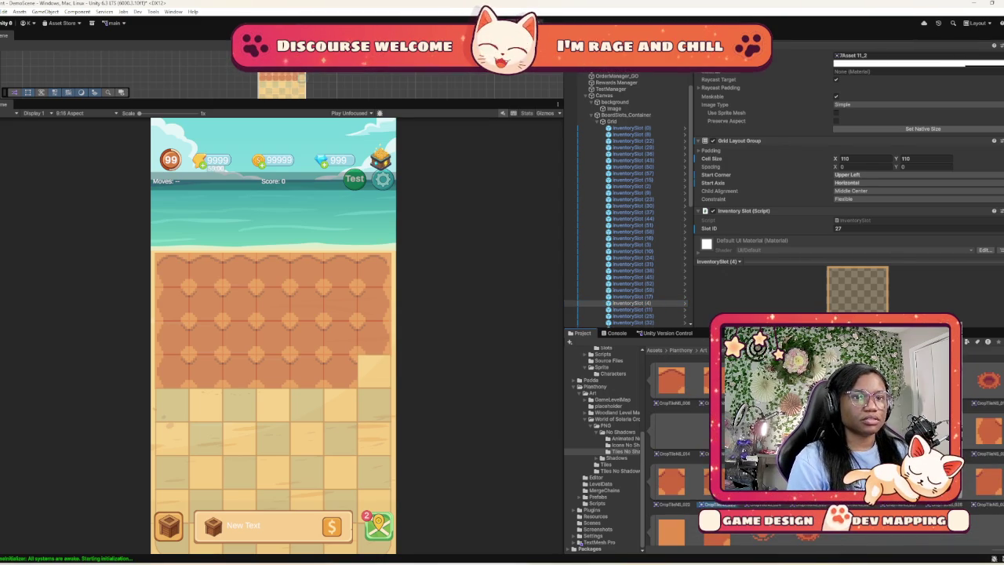
{"action": "scroll", "coordinate": [847, 149], "scroll_direction": "down", "scroll_amount": 1}
{"action": "scroll", "coordinate": [847, 196], "scroll_direction": "up", "scroll_amount": 5}
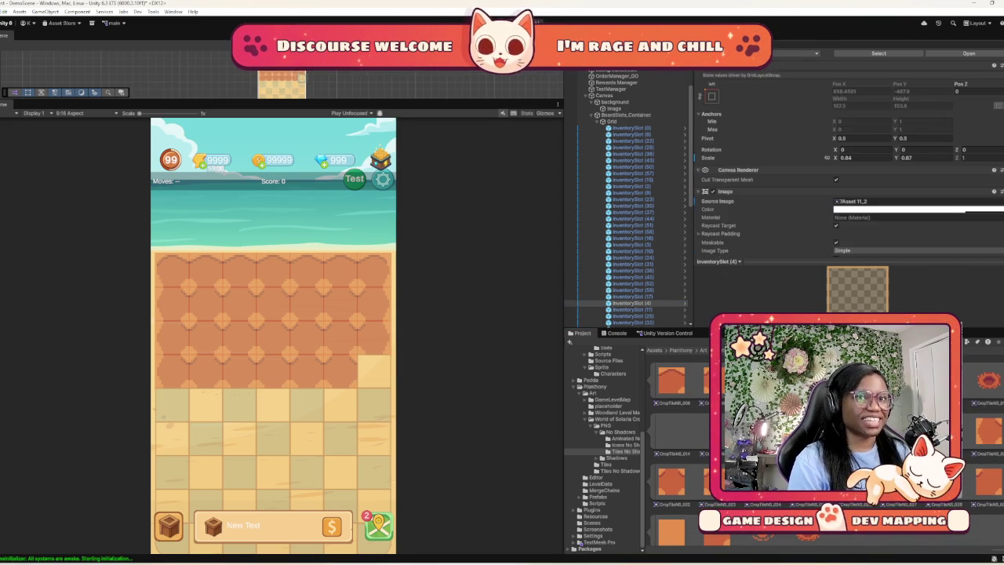
{"action": "left_click_drag", "start_coordinate": [726, 479], "coordinate": [863, 201]}
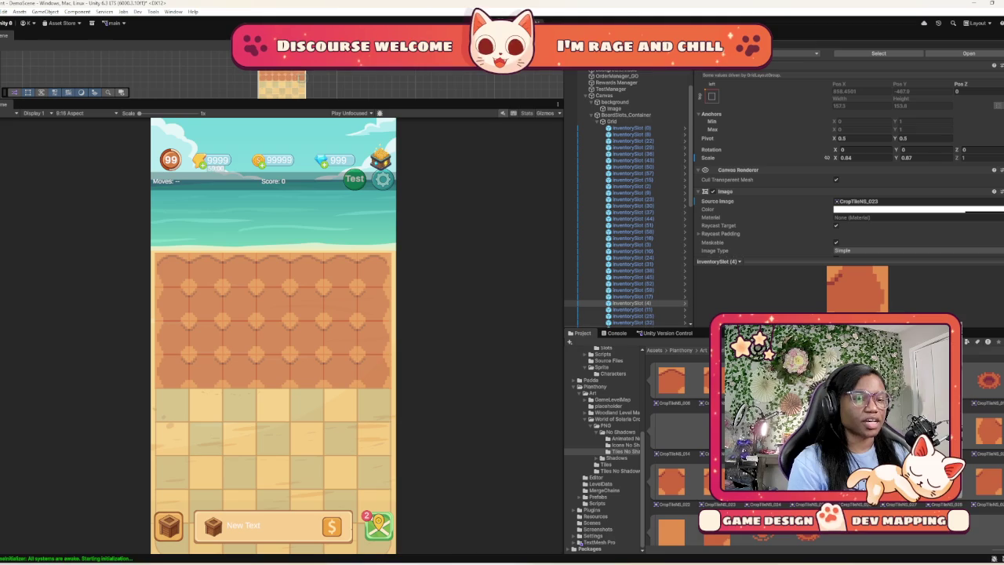
Select InventorySlot (11) as the next slot to tile
{"action": "left_click", "coordinate": [631, 309]}
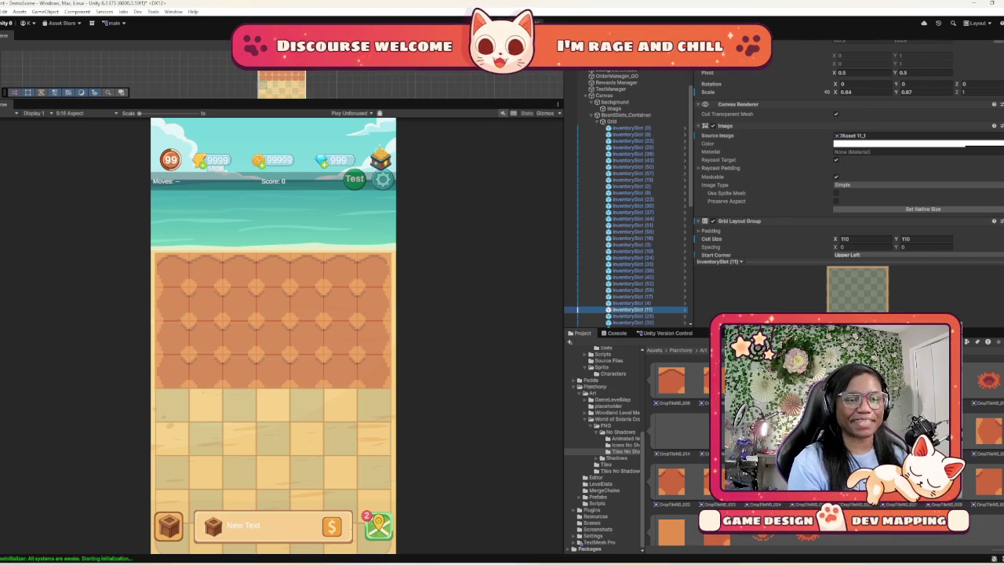
{"action": "scroll", "coordinate": [682, 447], "scroll_direction": "down", "scroll_amount": 2}
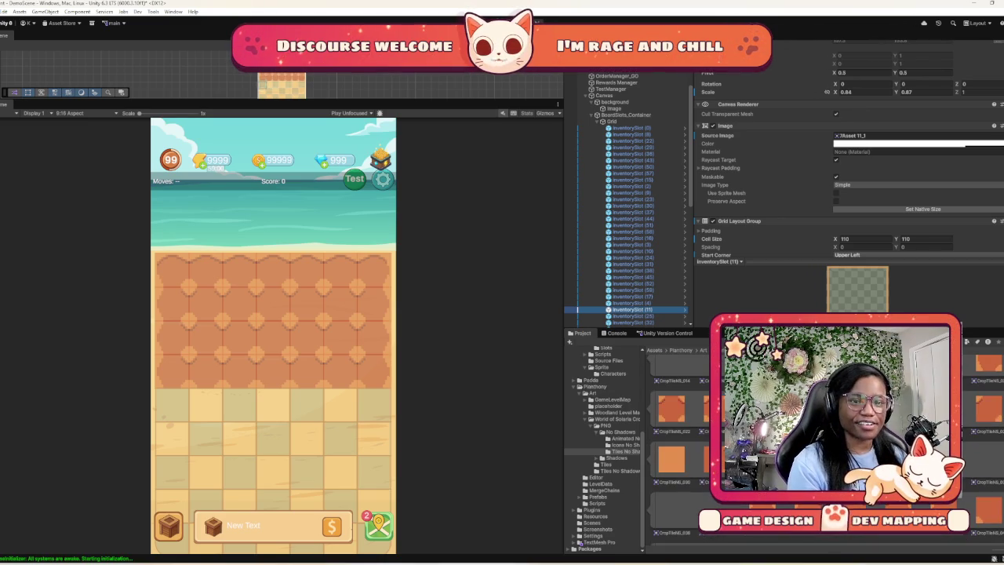
{"action": "scroll", "coordinate": [683, 447], "scroll_direction": "up", "scroll_amount": 3}
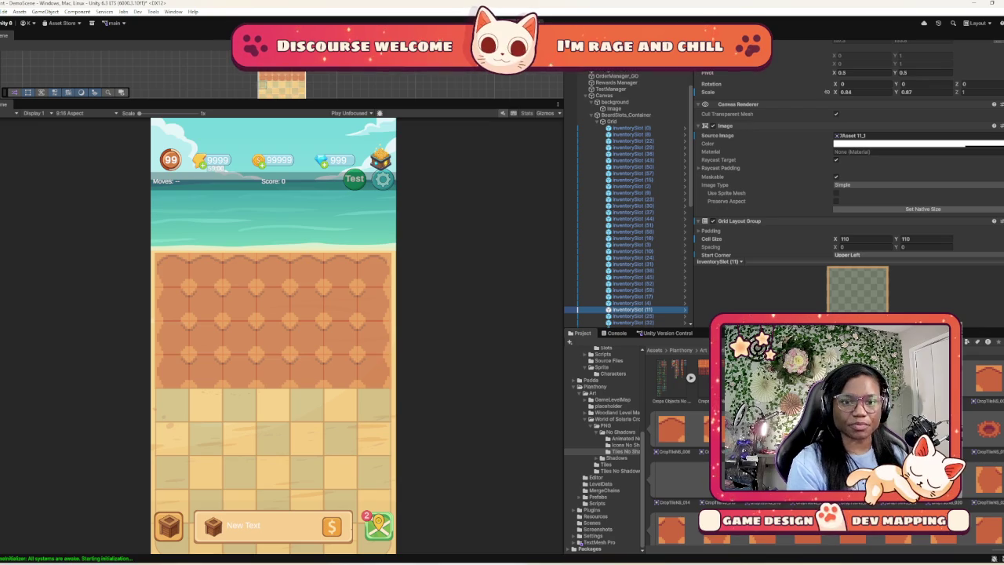
Give InventorySlot (11) the CropTileNS_021 soil tile
{"action": "scroll", "coordinate": [847, 181], "scroll_direction": "up", "scroll_amount": 3}
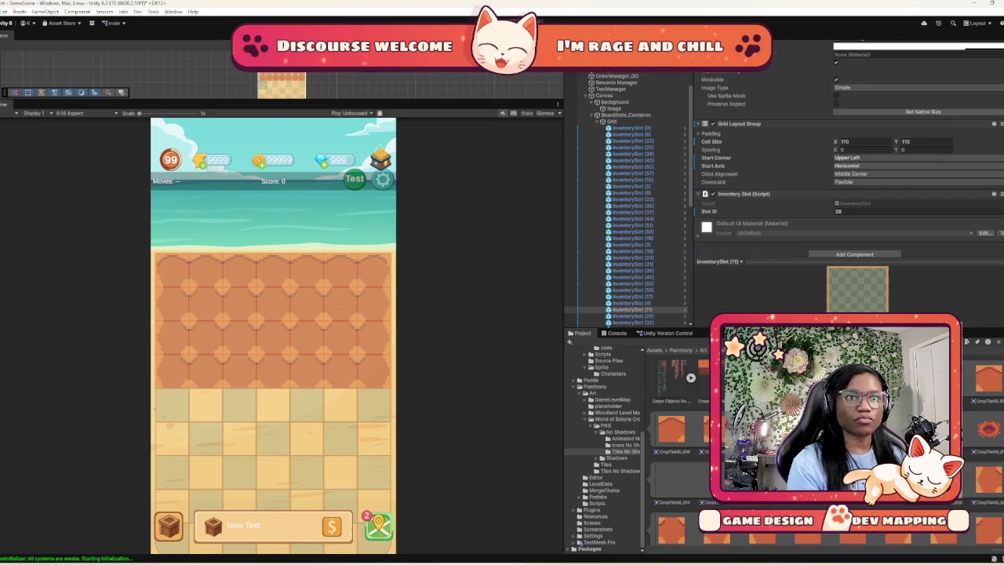
{"action": "left_click_drag", "start_coordinate": [784, 393], "coordinate": [855, 226]}
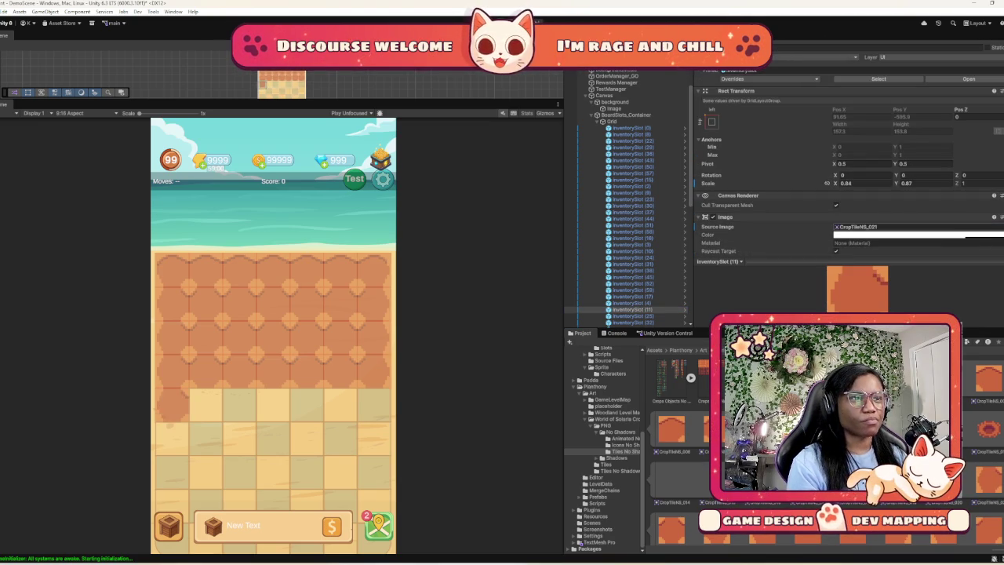
{"action": "scroll", "coordinate": [569, 309], "scroll_direction": "down", "scroll_amount": 4}
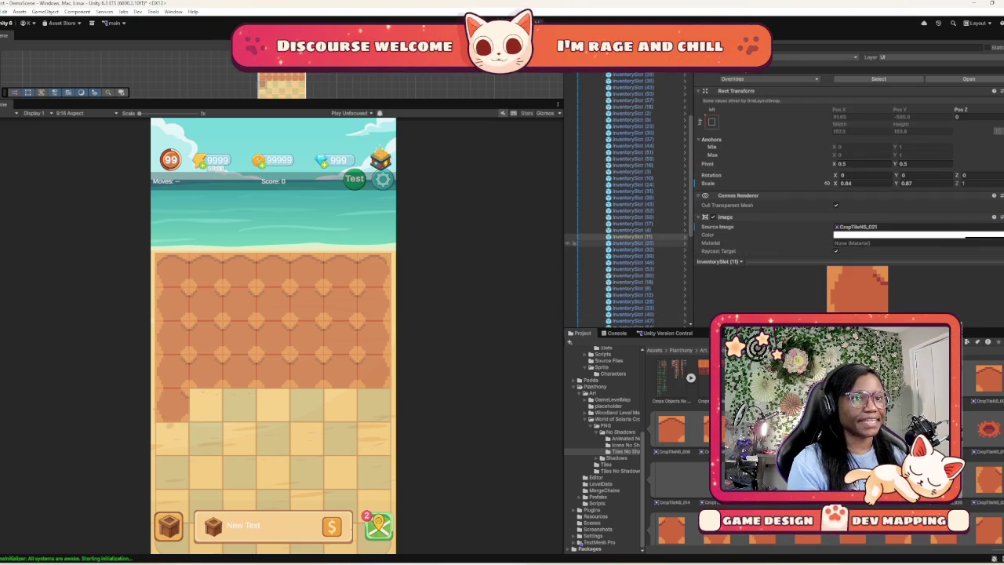
Apply CropTileNS_022 to five slots from InventorySlot (25), excluding (18) and (60)
{"action": "left_click", "coordinate": [577, 244]}
{"action": "left_click", "coordinate": [574, 282], "text": "ctrl"}
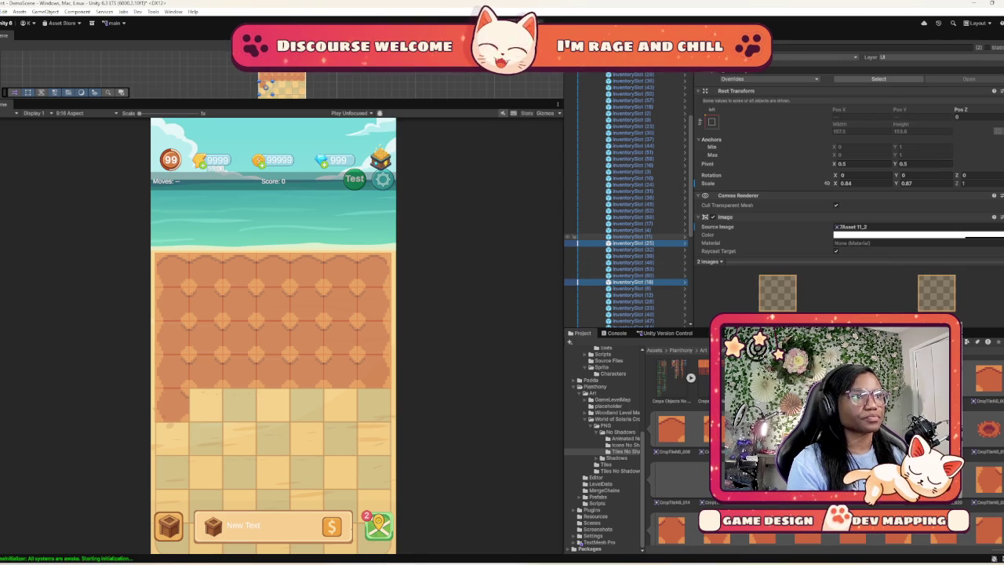
{"action": "left_click", "coordinate": [577, 243]}
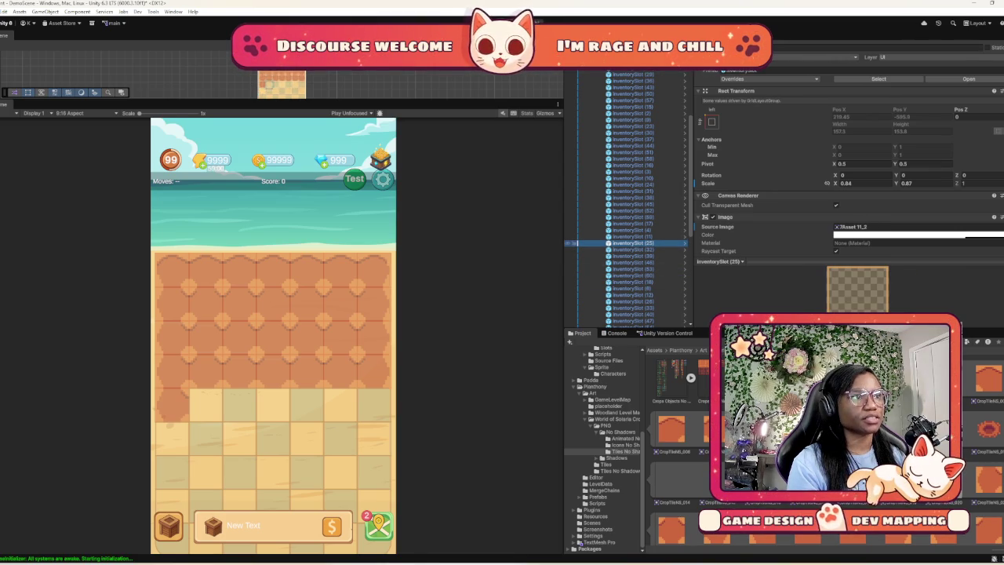
{"action": "left_click", "coordinate": [576, 282], "text": "shift"}
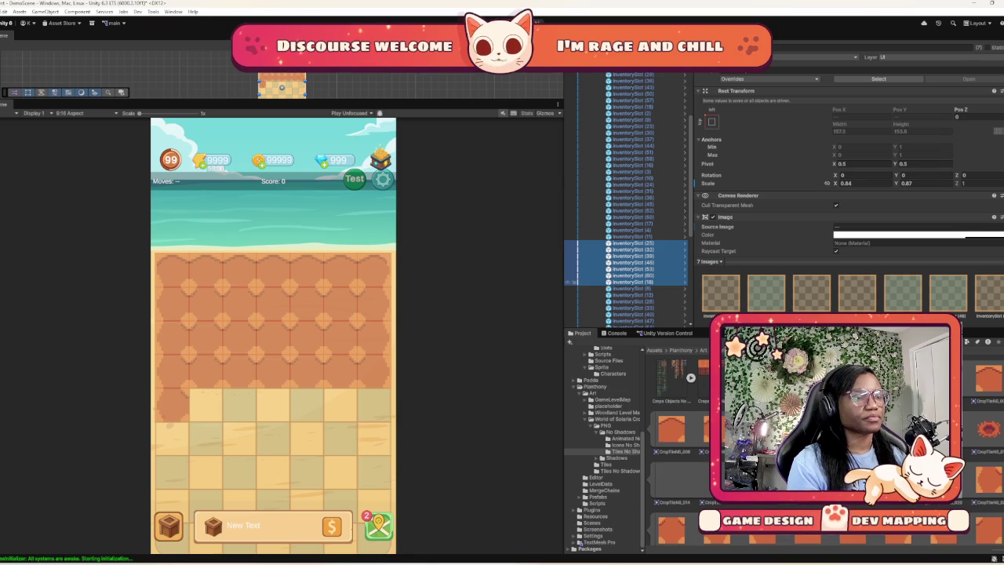
{"action": "left_click", "coordinate": [577, 282], "text": "ctrl"}
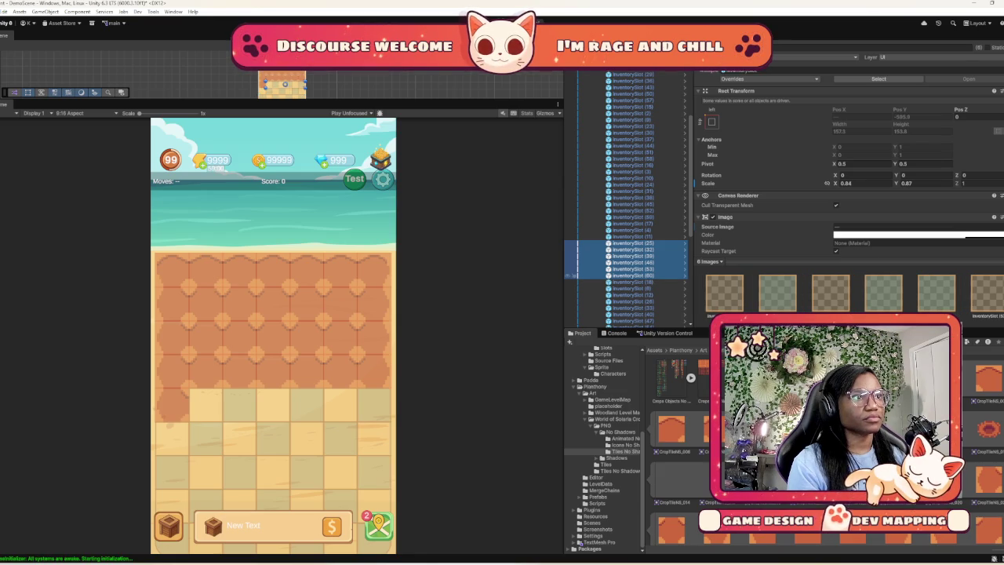
{"action": "left_click", "coordinate": [576, 276], "text": "ctrl"}
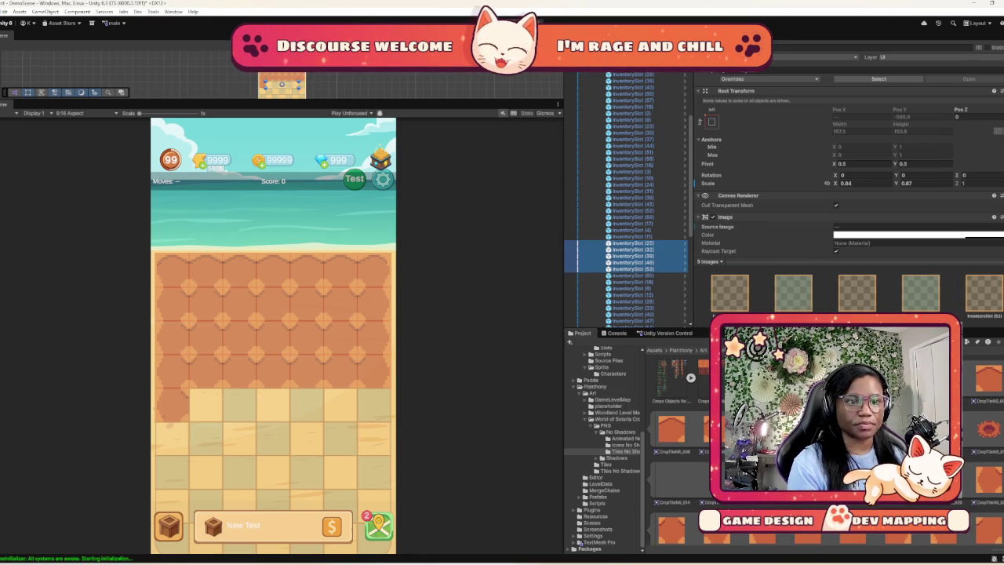
{"action": "scroll", "coordinate": [674, 447], "scroll_direction": "down", "scroll_amount": 1}
{"action": "scroll", "coordinate": [675, 447], "scroll_direction": "up", "scroll_amount": 1}
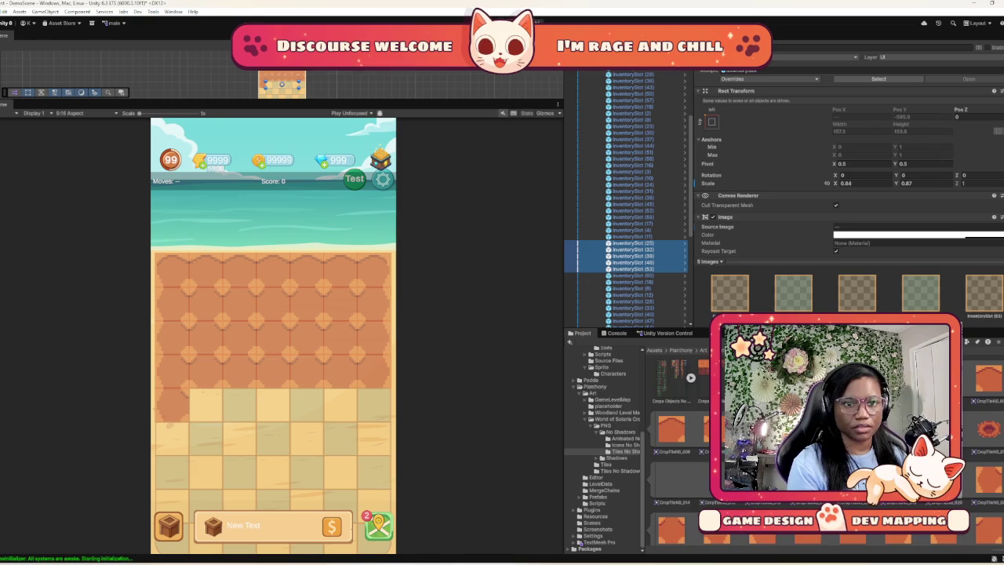
{"action": "scroll", "coordinate": [675, 447], "scroll_direction": "down", "scroll_amount": 3}
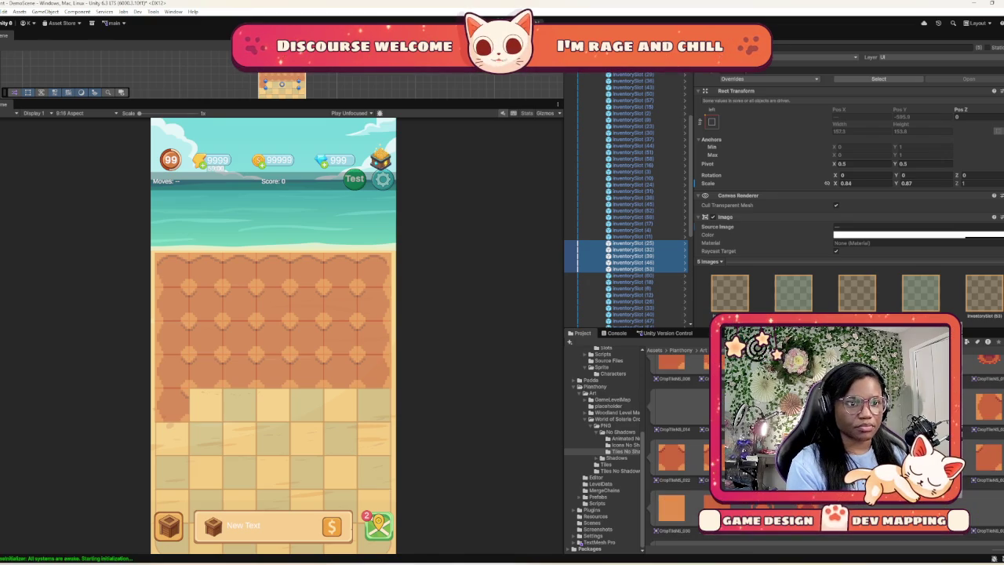
{"action": "left_click_drag", "start_coordinate": [672, 458], "coordinate": [913, 227]}
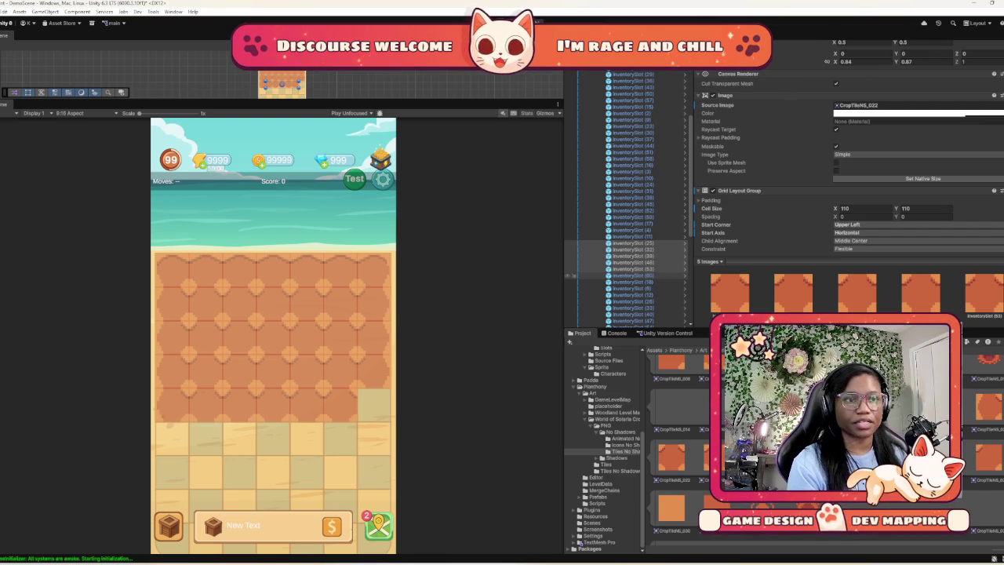
{"action": "scroll", "coordinate": [628, 196], "scroll_direction": "down", "scroll_amount": 3}
{"action": "left_click", "coordinate": [631, 239]}
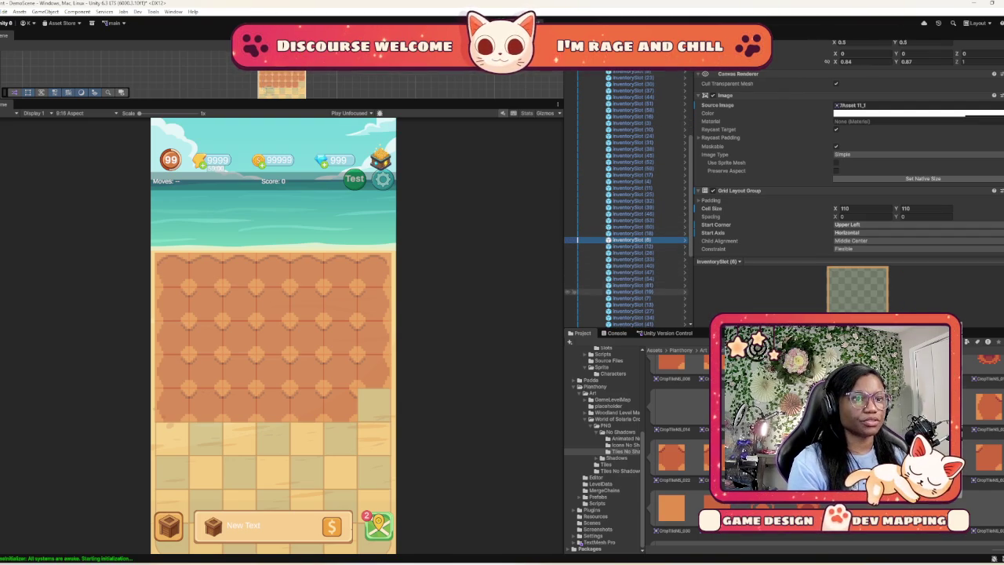
Apply CropTileNS_022 to the slots from InventorySlot (8), excluding (19), (61), (54) and (47)
{"action": "left_click", "coordinate": [573, 291], "text": "shift"}
{"action": "left_click", "coordinate": [632, 285], "text": "shift"}
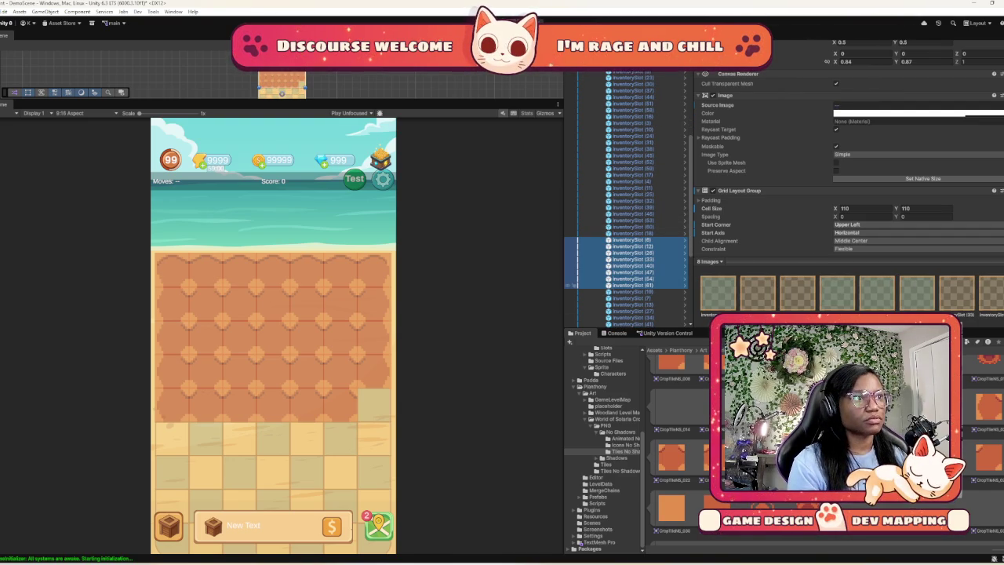
{"action": "key", "text": "shift+Up"}
{"action": "key", "text": "shift+Up"}
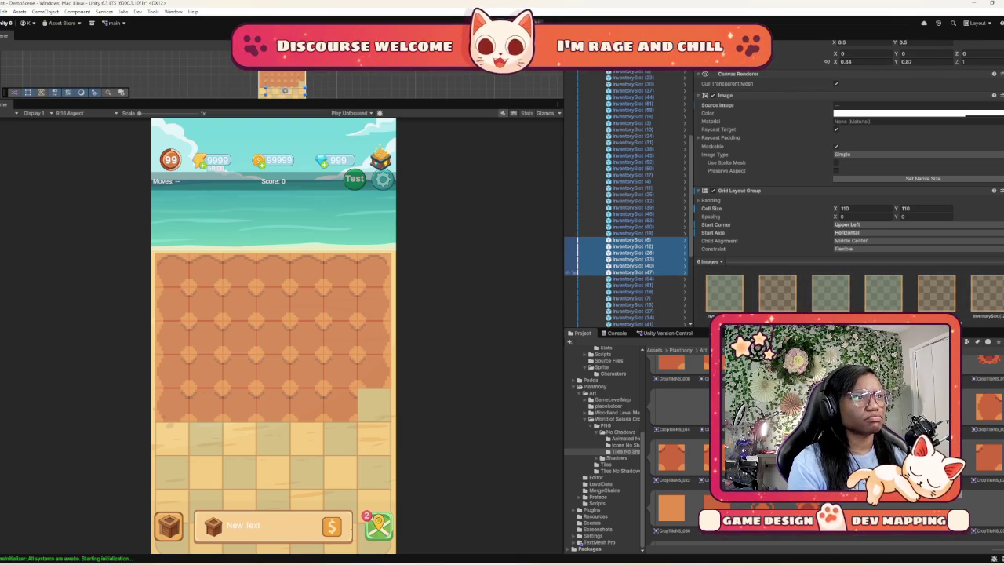
{"action": "key", "text": "shift+Up"}
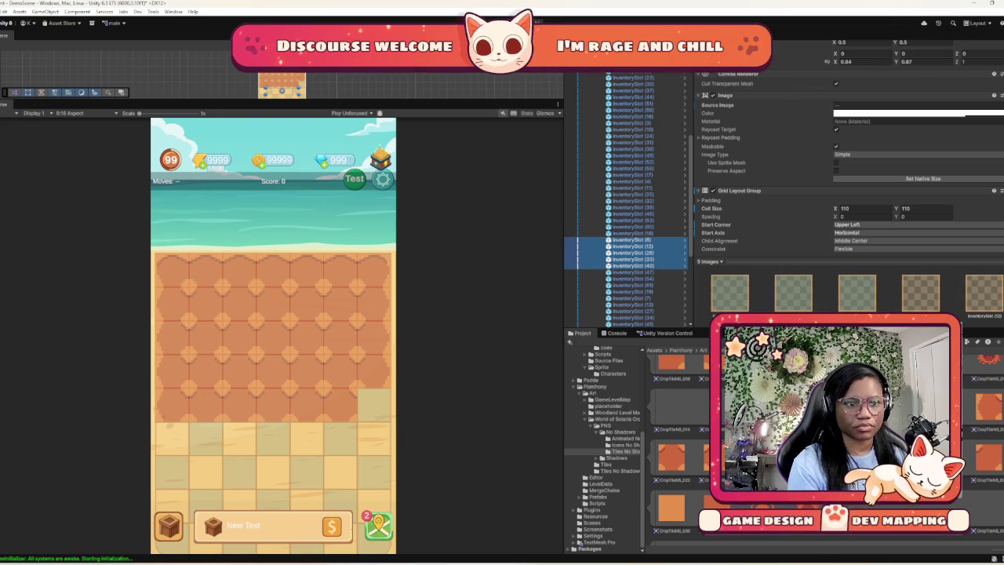
{"action": "scroll", "coordinate": [671, 471], "scroll_direction": "up", "scroll_amount": 1}
{"action": "left_click", "coordinate": [671, 480]}
{"action": "scroll", "coordinate": [847, 157], "scroll_direction": "down", "scroll_amount": 2}
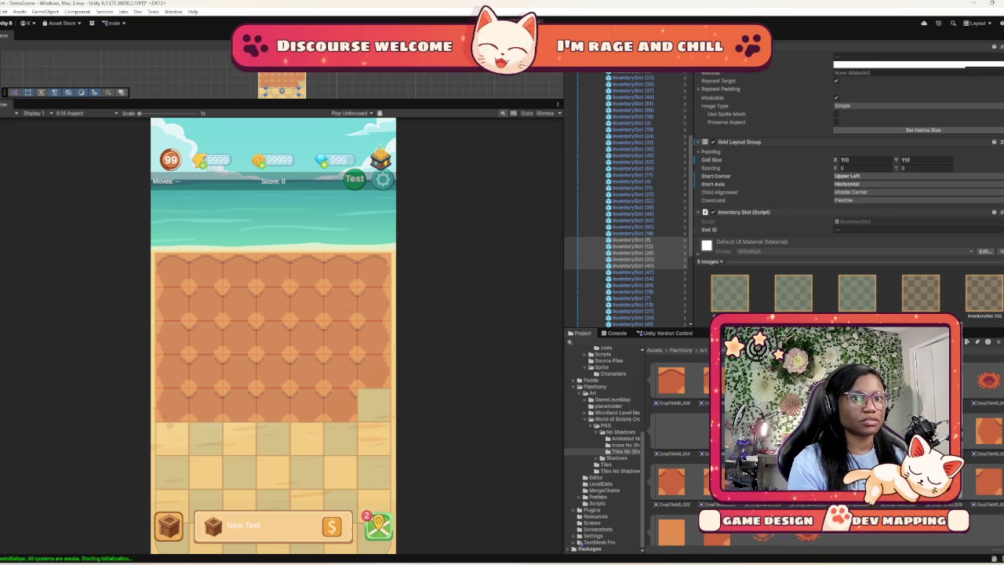
{"action": "scroll", "coordinate": [847, 156], "scroll_direction": "down", "scroll_amount": 1}
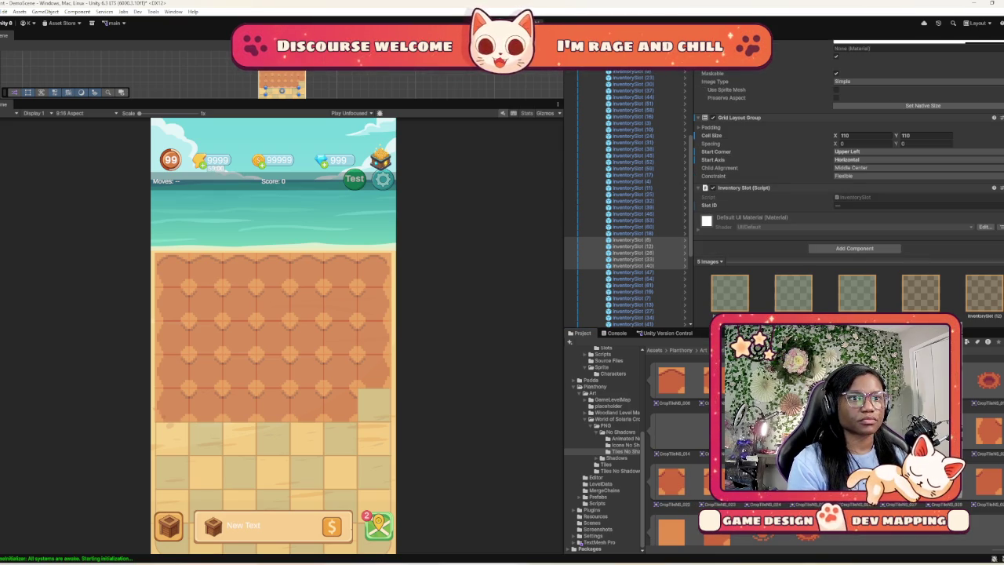
{"action": "scroll", "coordinate": [847, 157], "scroll_direction": "up", "scroll_amount": 5}
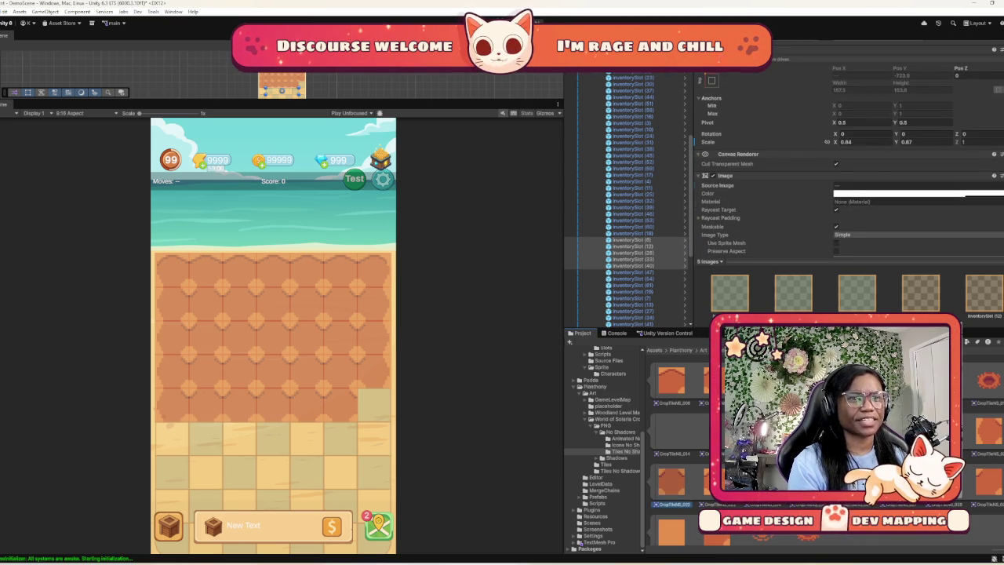
{"action": "scroll", "coordinate": [847, 157], "scroll_direction": "down", "scroll_amount": 4}
{"action": "left_click_drag", "start_coordinate": [914, 64], "coordinate": [914, 64]}
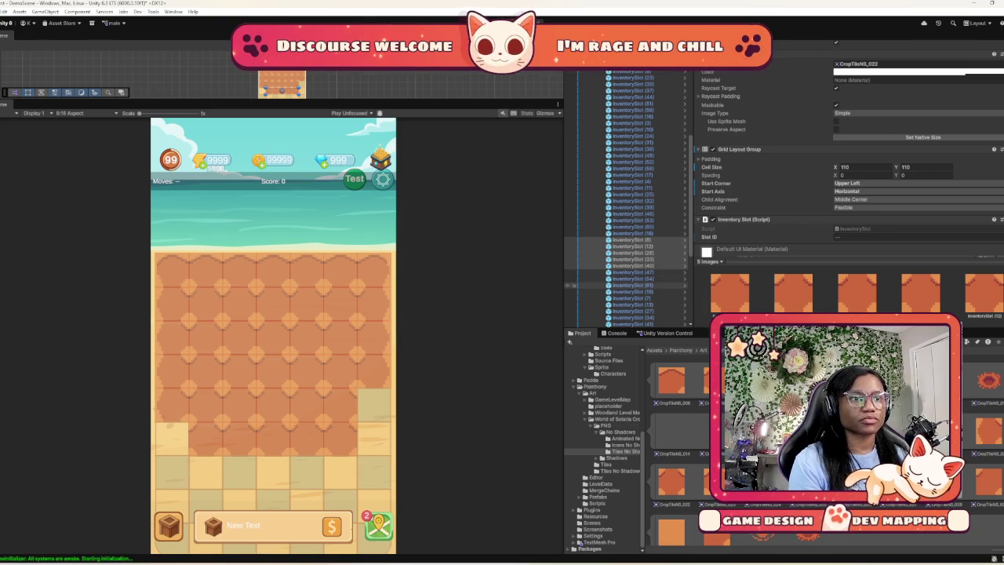
Apply CropTileNS_022 to five slots from InventorySlot (61), excluding (41) and (34)
{"action": "left_click", "coordinate": [632, 284]}
{"action": "scroll", "coordinate": [631, 278], "scroll_direction": "down", "scroll_amount": 3}
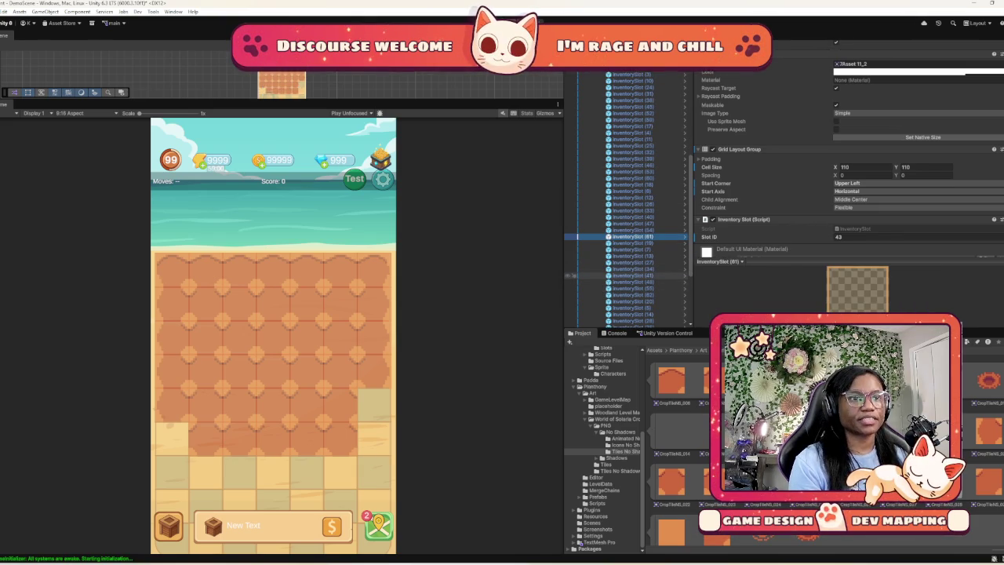
{"action": "left_click", "coordinate": [632, 275], "text": "shift"}
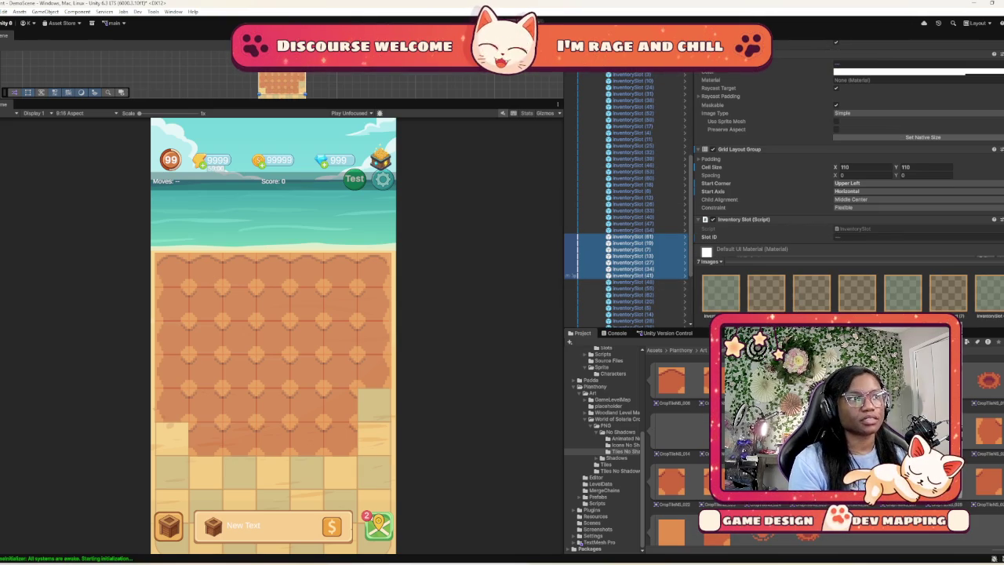
{"action": "left_click", "coordinate": [573, 275], "text": "ctrl"}
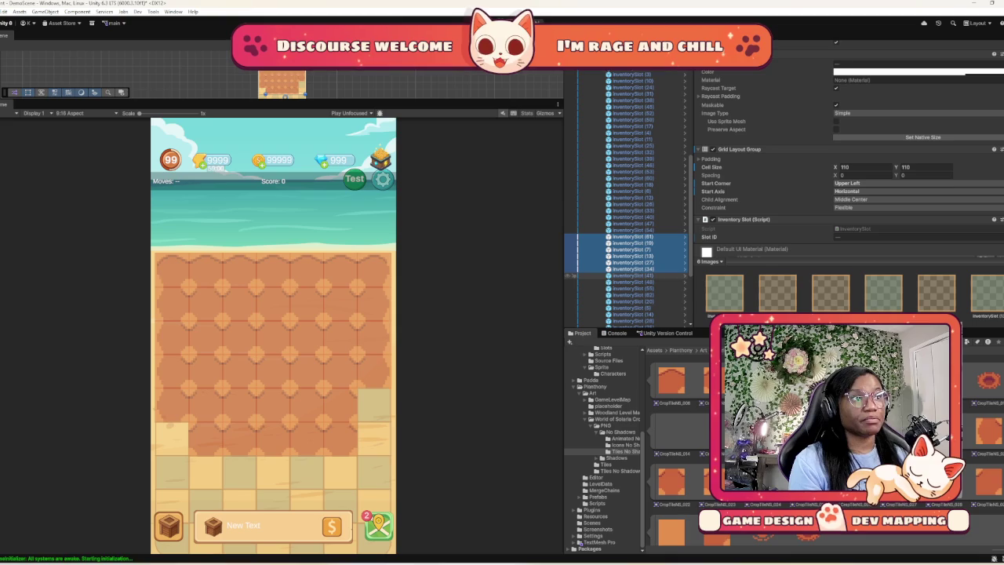
{"action": "left_click", "coordinate": [573, 236], "text": "ctrl"}
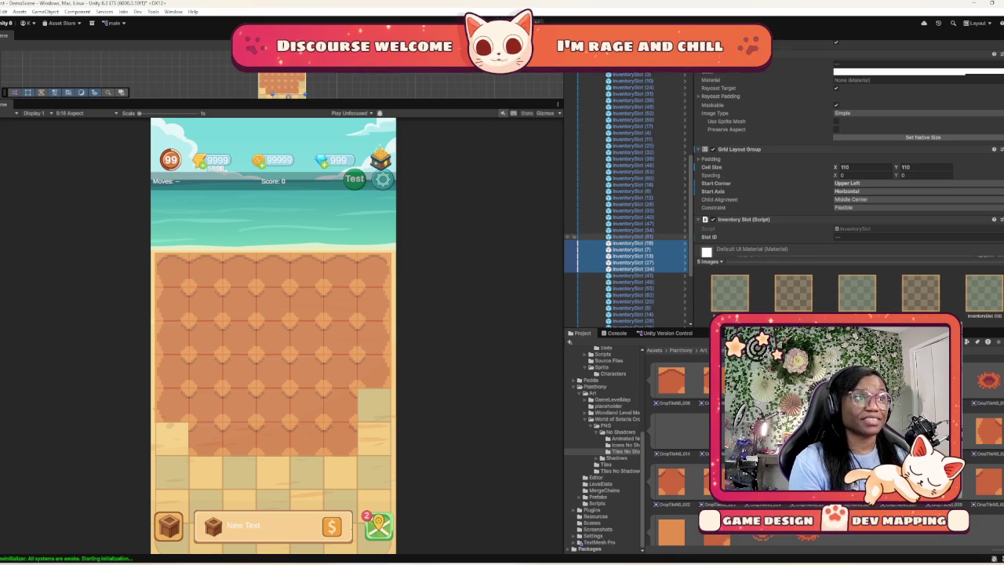
{"action": "left_click", "coordinate": [574, 236], "text": "ctrl"}
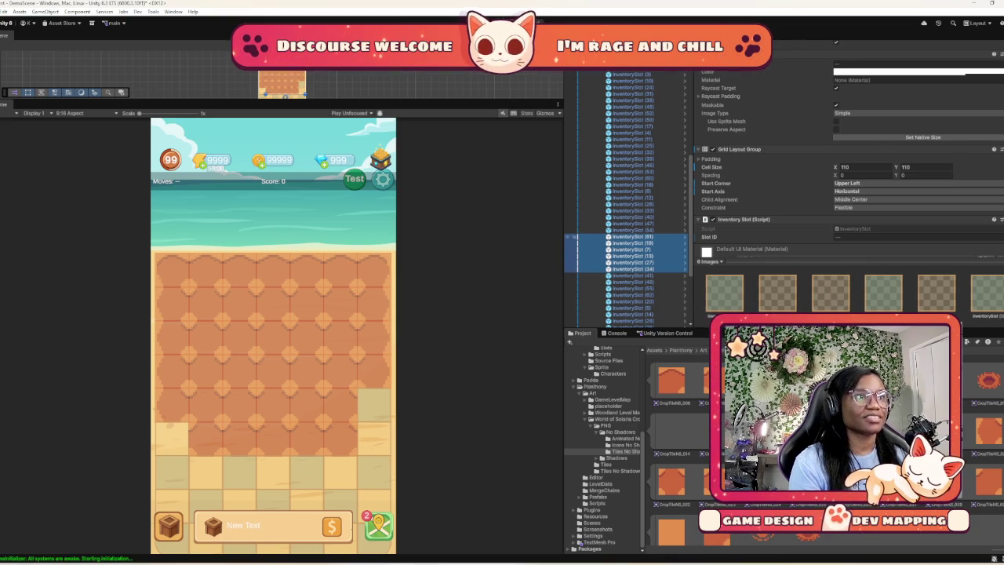
{"action": "left_click", "coordinate": [573, 268], "text": "ctrl"}
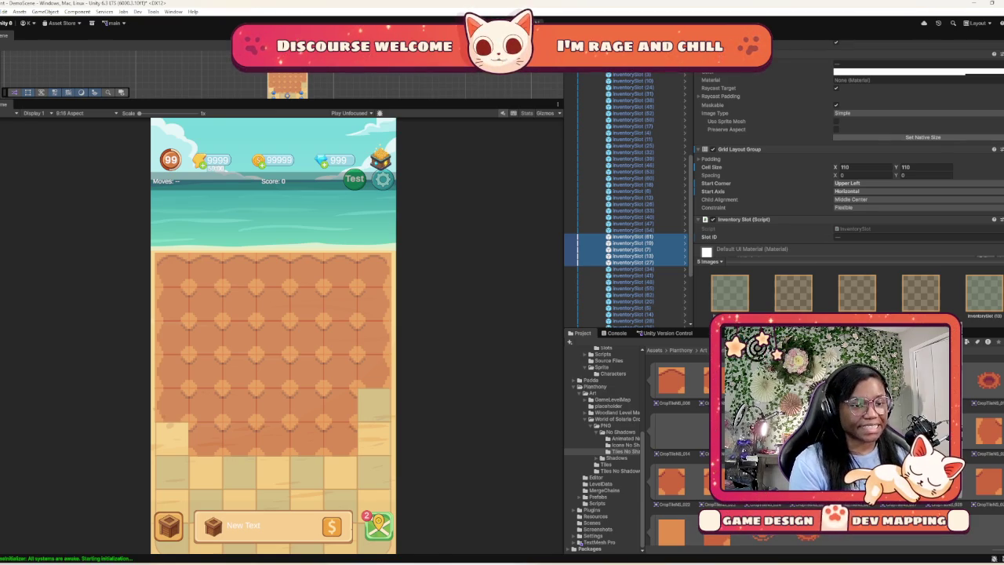
{"action": "scroll", "coordinate": [847, 164], "scroll_direction": "down", "scroll_amount": 5}
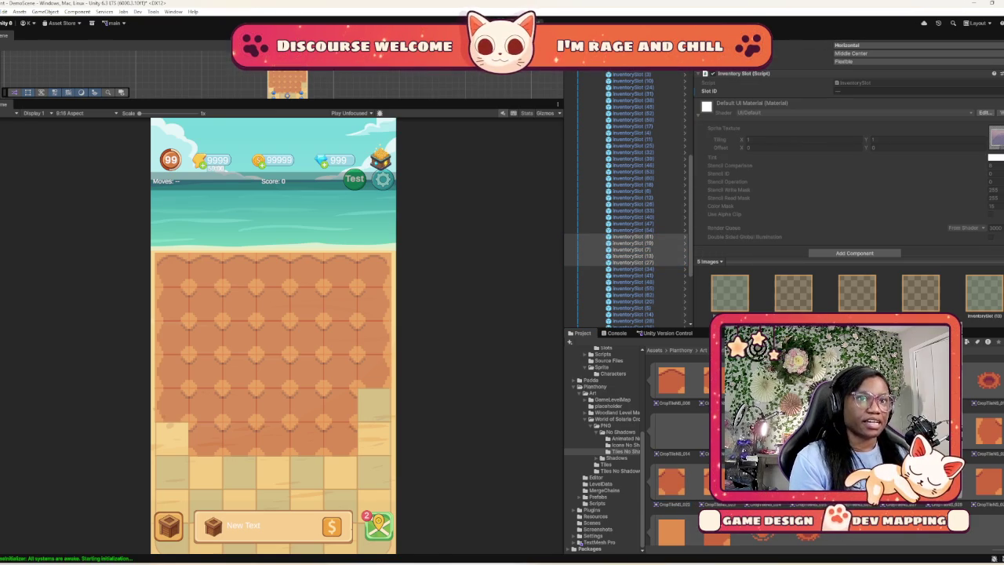
{"action": "scroll", "coordinate": [847, 165], "scroll_direction": "up", "scroll_amount": 5}
{"action": "left_click_drag", "start_coordinate": [670, 478], "coordinate": [855, 227]}
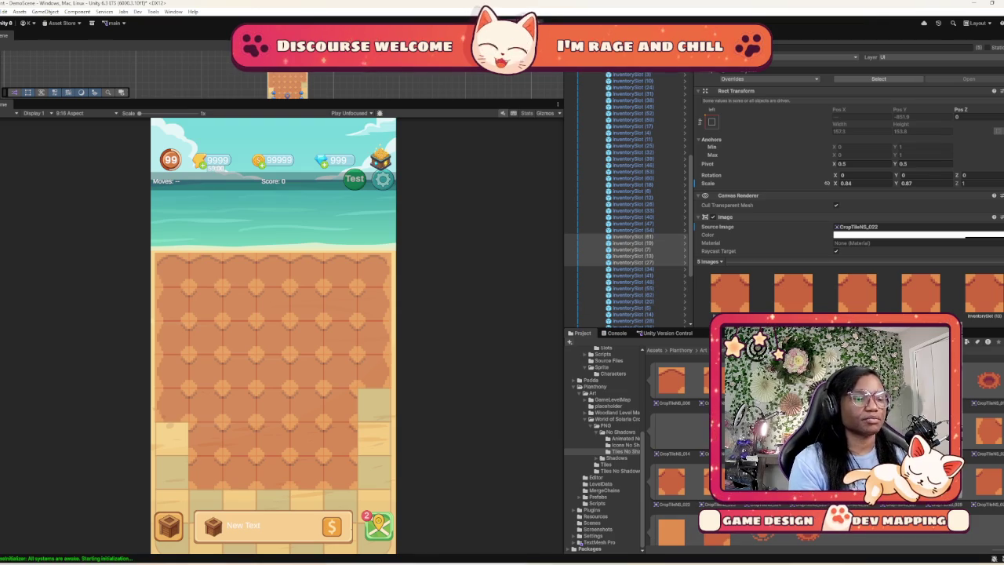
Apply CropTileNS_022 to the slots from InventorySlot (48), excluding (14), then enlarge the Scene view
{"action": "scroll", "coordinate": [847, 188], "scroll_direction": "down", "scroll_amount": 2}
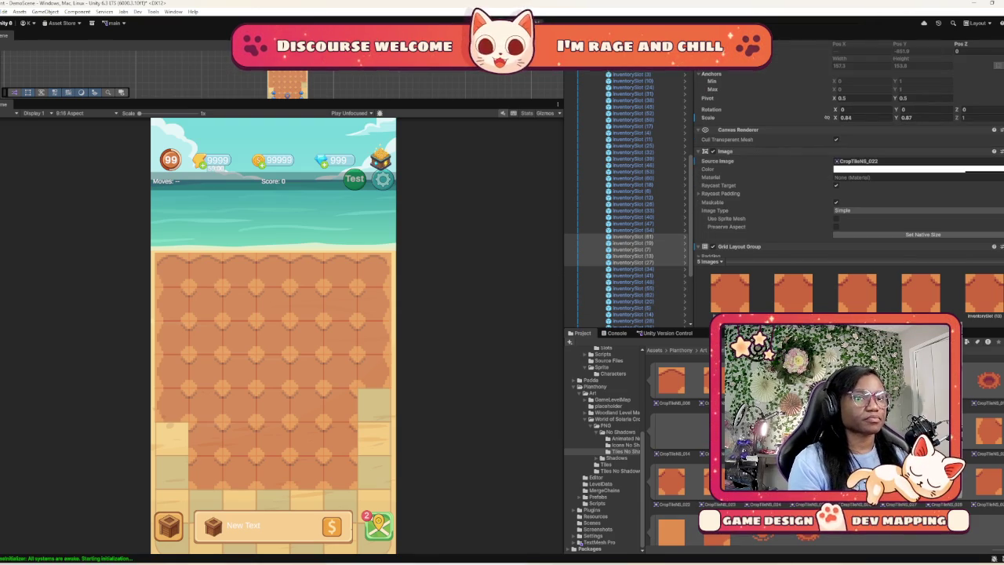
{"action": "scroll", "coordinate": [847, 188], "scroll_direction": "down", "scroll_amount": 1}
{"action": "scroll", "coordinate": [635, 196], "scroll_direction": "down", "scroll_amount": 3}
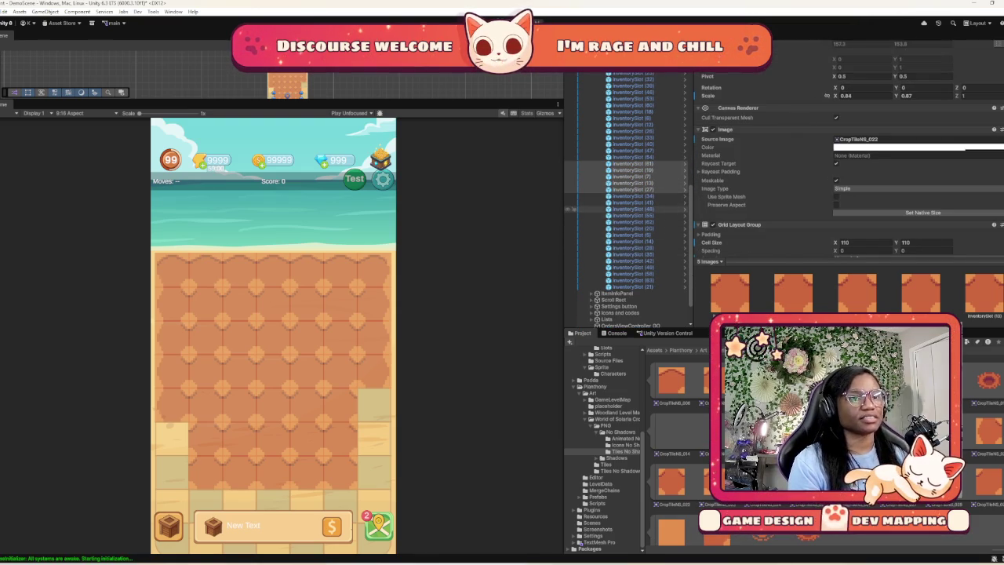
{"action": "left_click", "coordinate": [631, 209]}
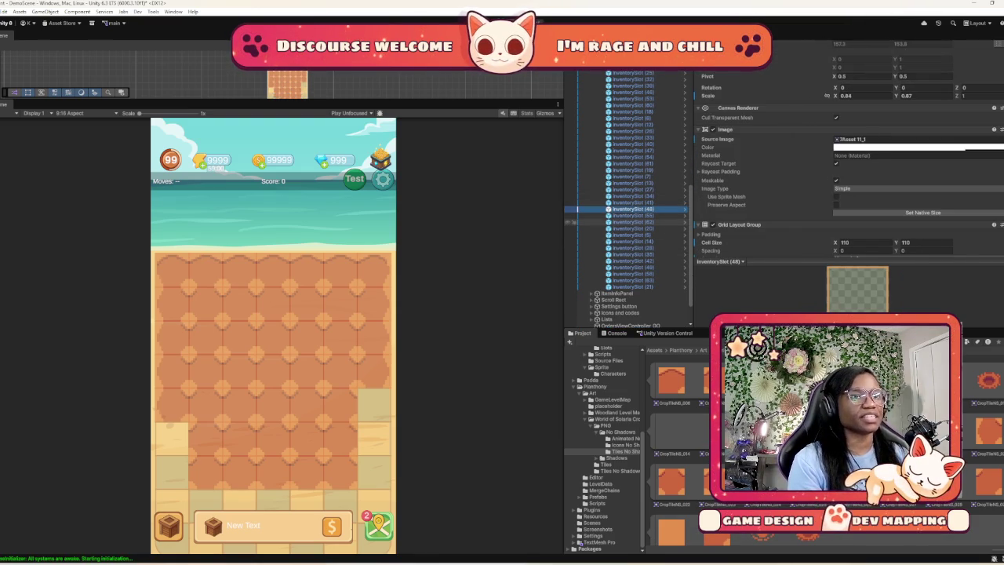
{"action": "left_click", "coordinate": [631, 241], "text": "shift"}
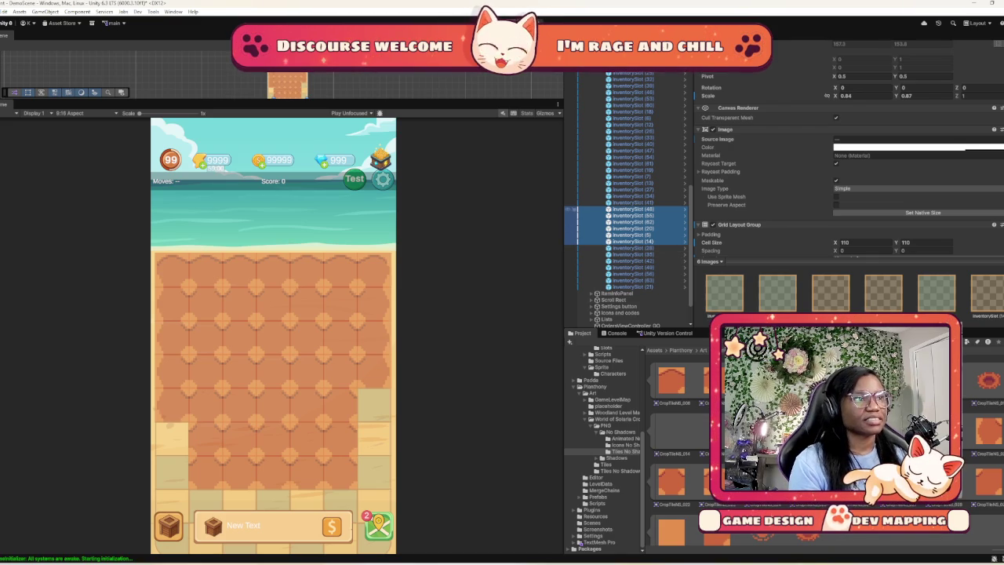
{"action": "left_click", "coordinate": [571, 210], "text": "ctrl"}
{"action": "left_click", "coordinate": [573, 209], "text": "ctrl"}
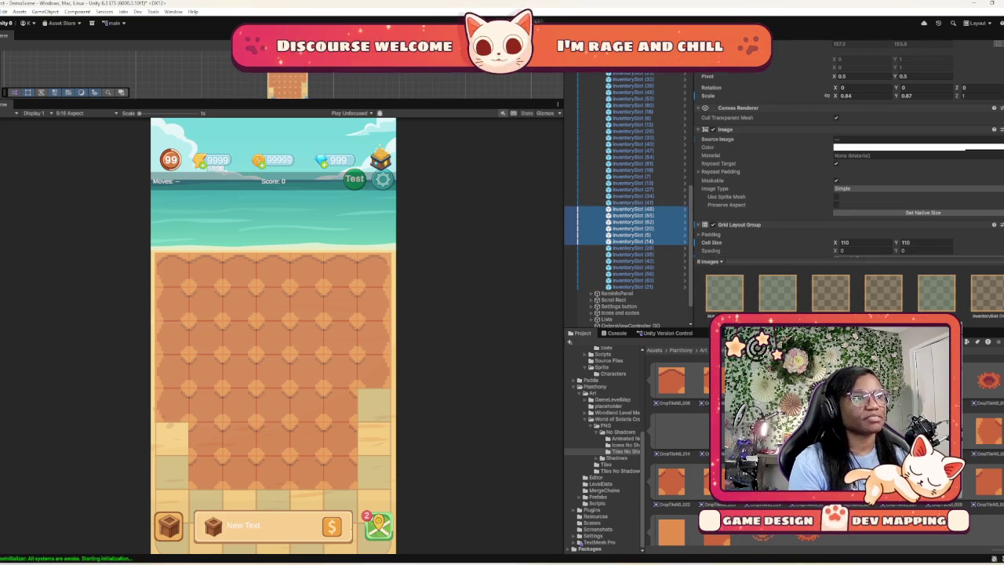
{"action": "left_click", "coordinate": [573, 241], "text": "ctrl"}
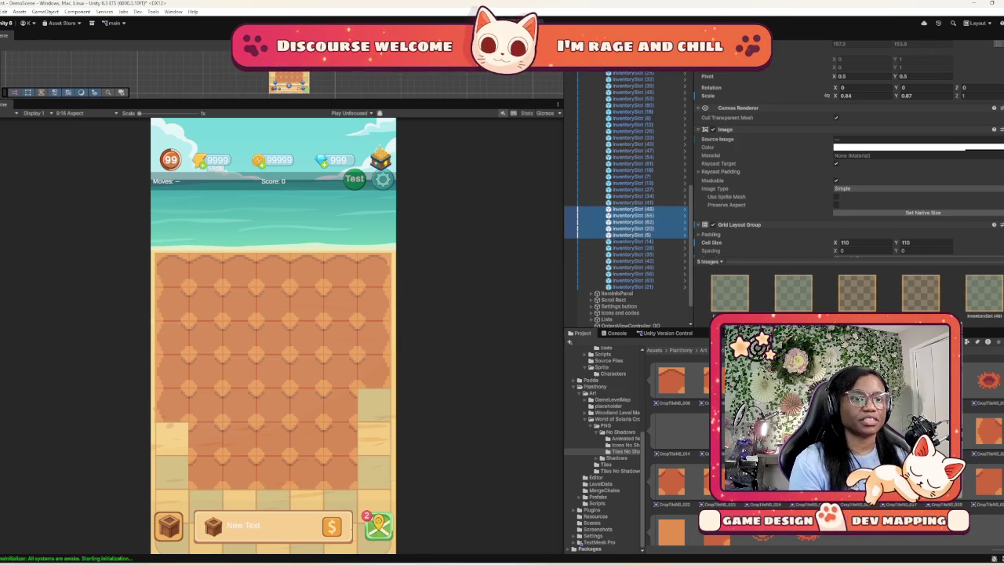
{"action": "scroll", "coordinate": [847, 156], "scroll_direction": "down", "scroll_amount": 5}
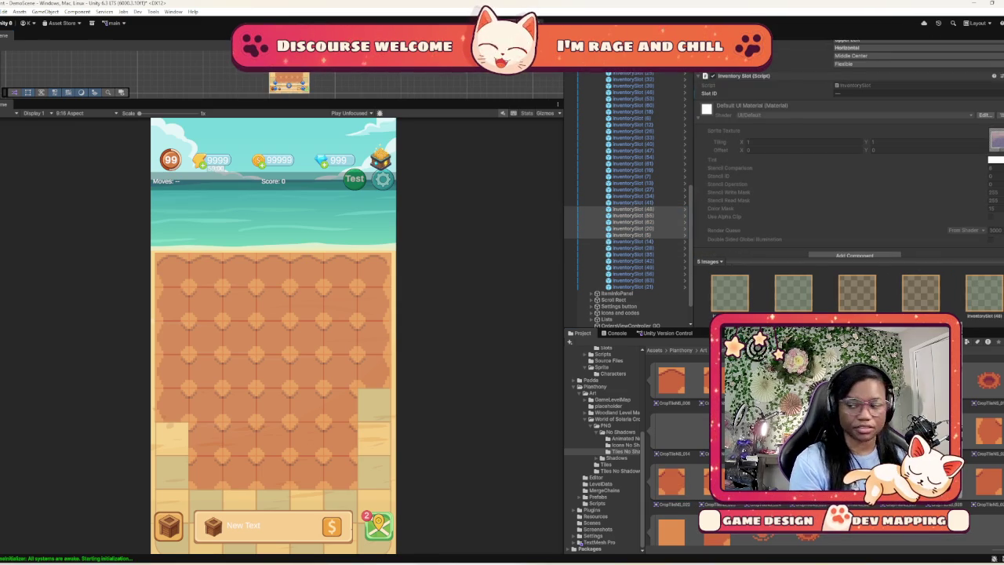
{"action": "scroll", "coordinate": [847, 165], "scroll_direction": "up", "scroll_amount": 4}
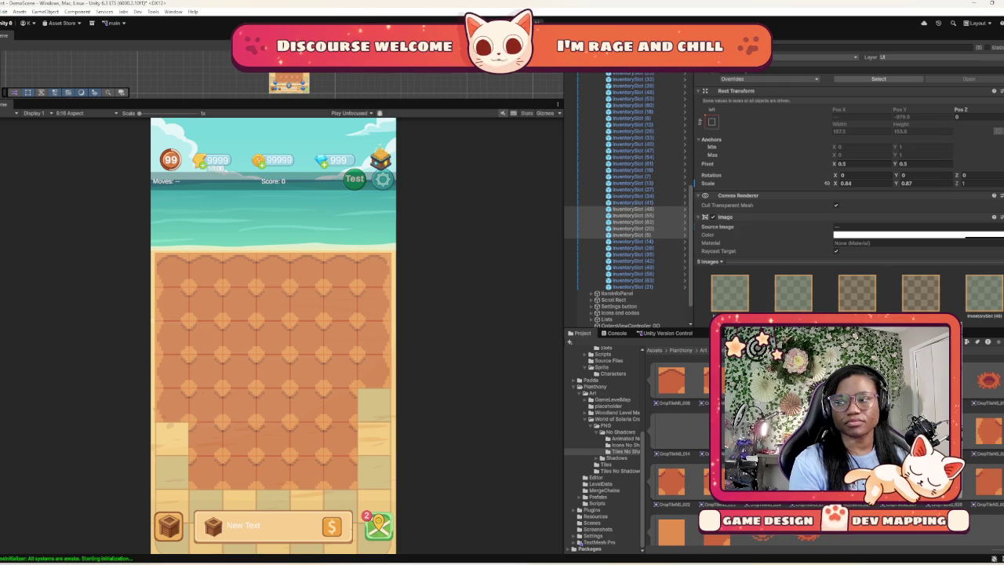
{"action": "left_click_drag", "start_coordinate": [670, 482], "coordinate": [909, 226]}
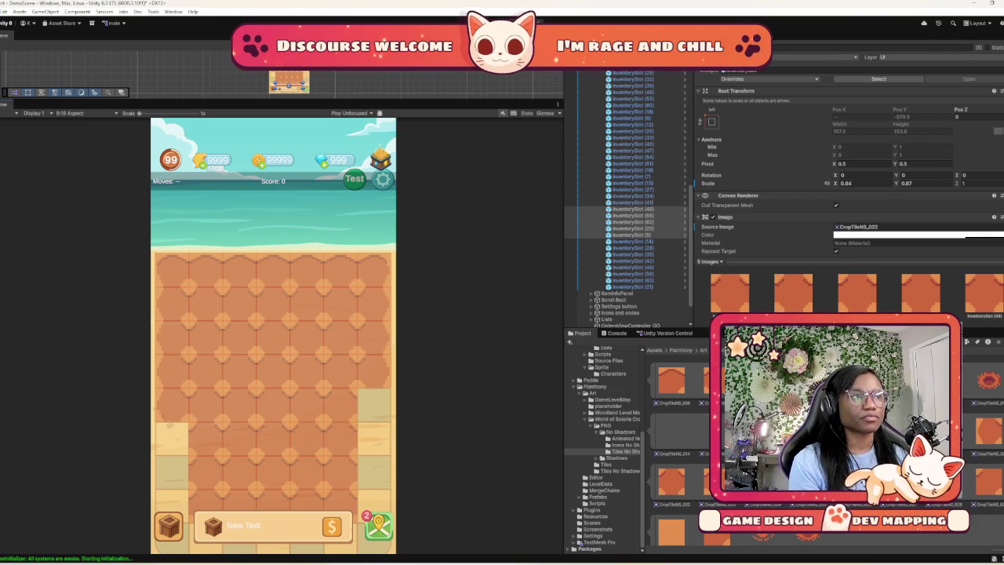
{"action": "left_click_drag", "start_coordinate": [282, 107], "coordinate": [282, 320]}
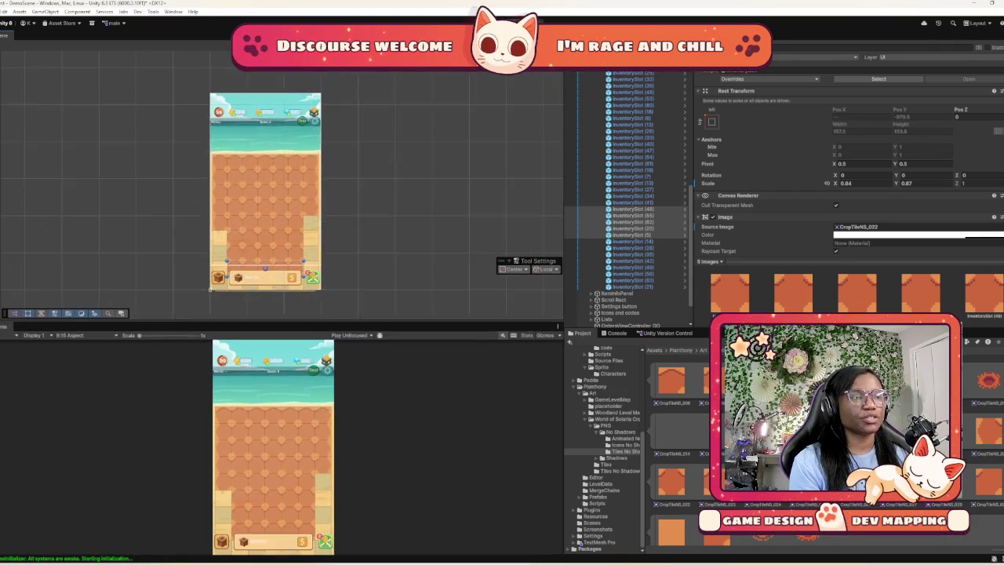
Give InventorySlot (41), (54) and (18) the CropTileNS_021 crop tile
{"action": "scroll", "coordinate": [199, 288], "scroll_direction": "up", "scroll_amount": 3}
{"action": "left_click_drag", "start_coordinate": [174, 290], "coordinate": [183, 235]}
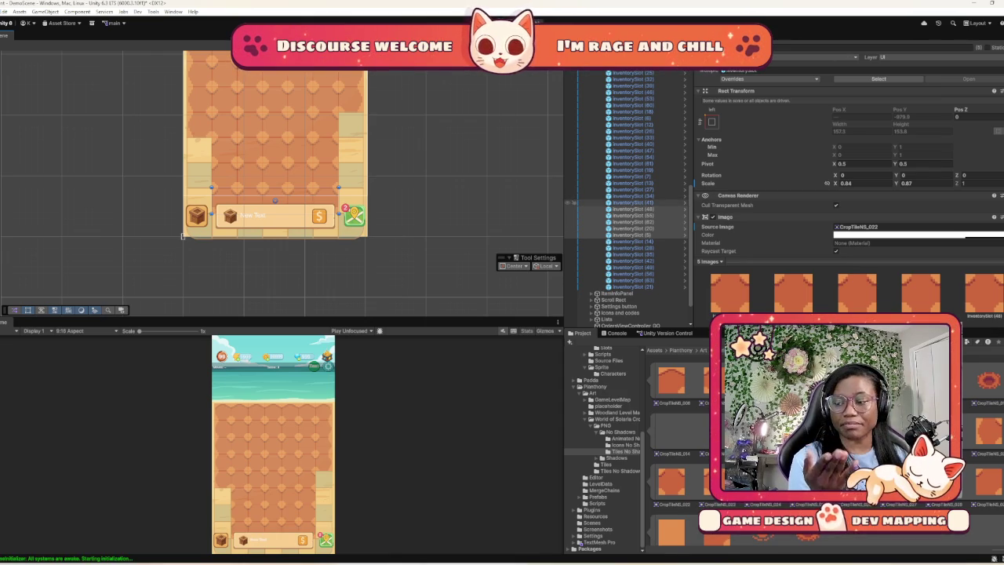
{"action": "left_click", "coordinate": [568, 202]}
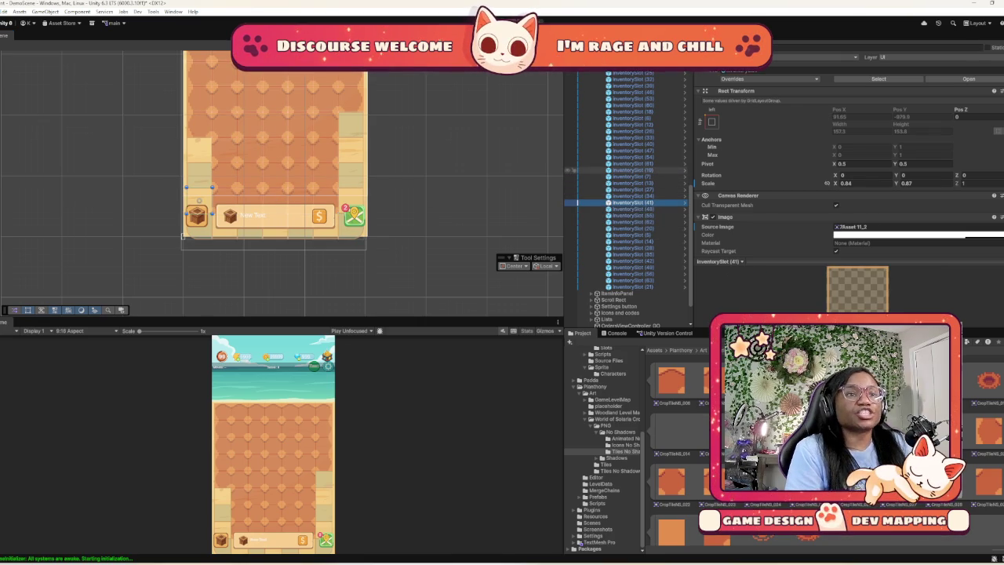
{"action": "left_click", "coordinate": [575, 169], "text": "ctrl"}
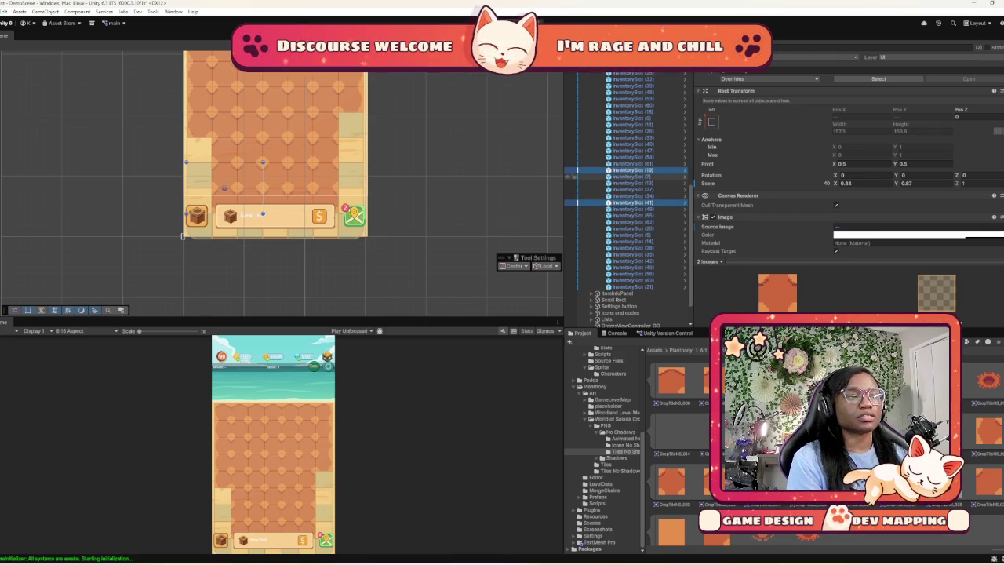
{"action": "left_click", "coordinate": [575, 170], "text": "ctrl"}
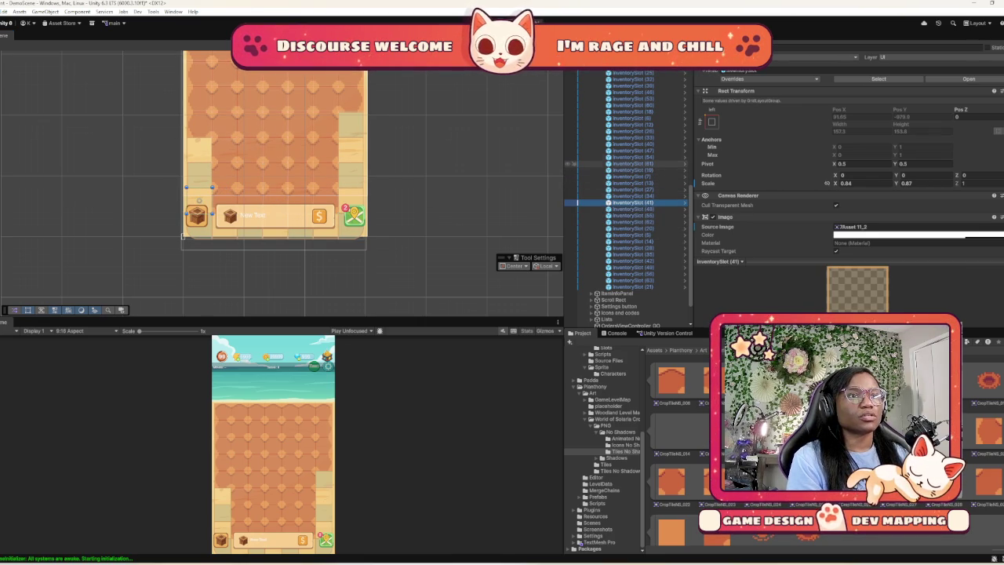
{"action": "left_click", "coordinate": [574, 156], "text": "ctrl"}
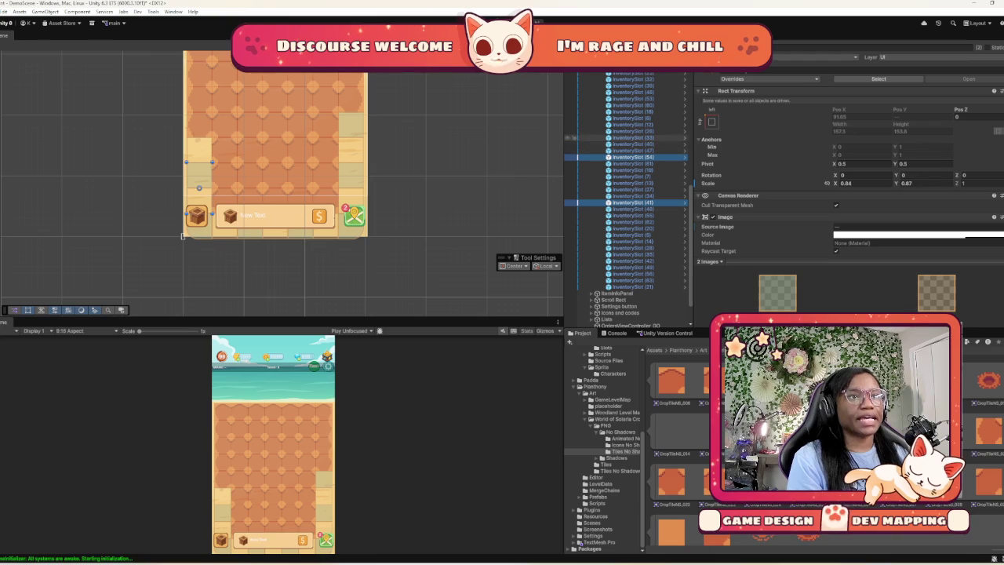
{"action": "left_click", "coordinate": [570, 118], "text": "ctrl"}
{"action": "left_click", "coordinate": [569, 118], "text": "ctrl"}
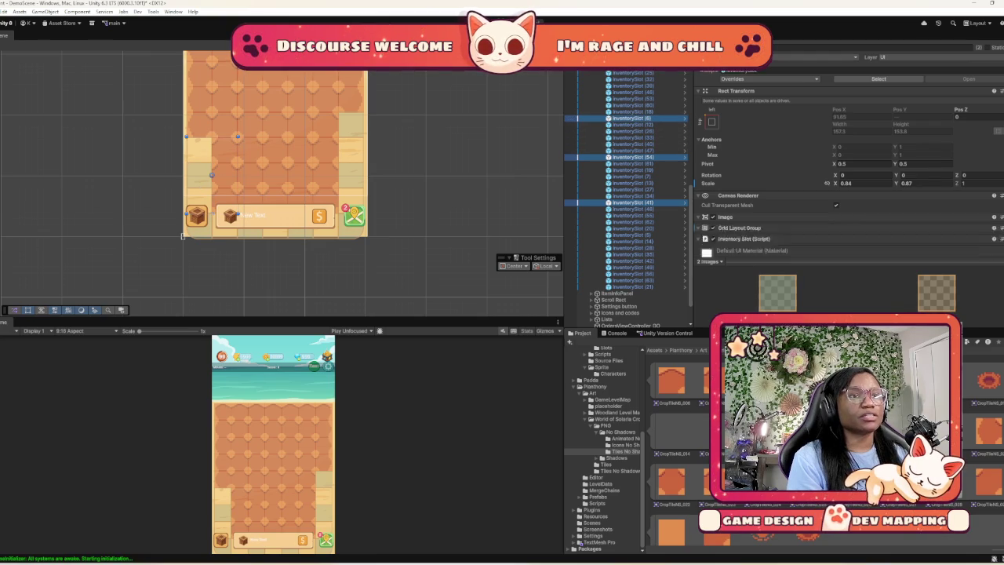
{"action": "left_click", "coordinate": [573, 111], "text": "ctrl"}
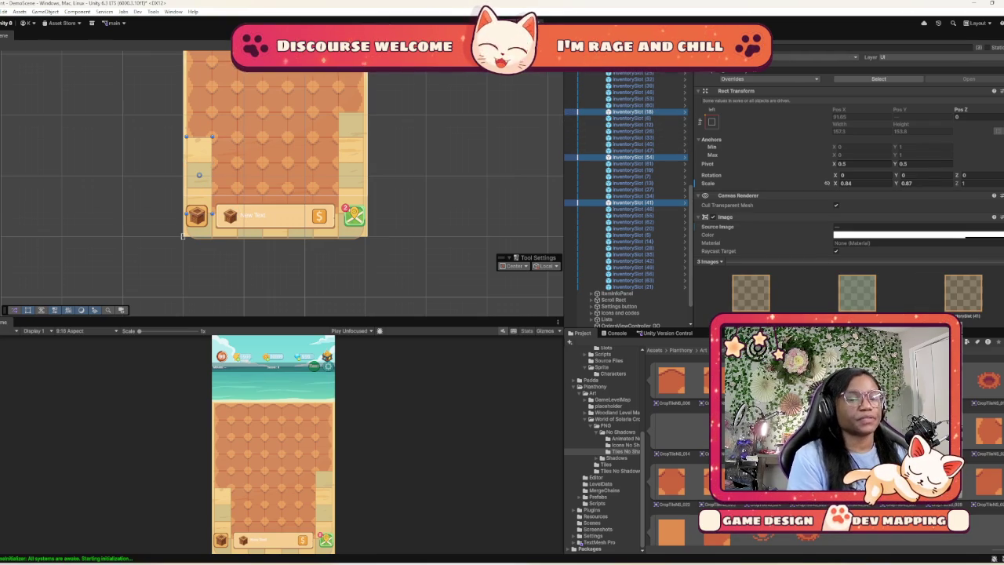
{"action": "scroll", "coordinate": [678, 455], "scroll_direction": "down", "scroll_amount": 1}
{"action": "scroll", "coordinate": [678, 455], "scroll_direction": "up", "scroll_amount": 4}
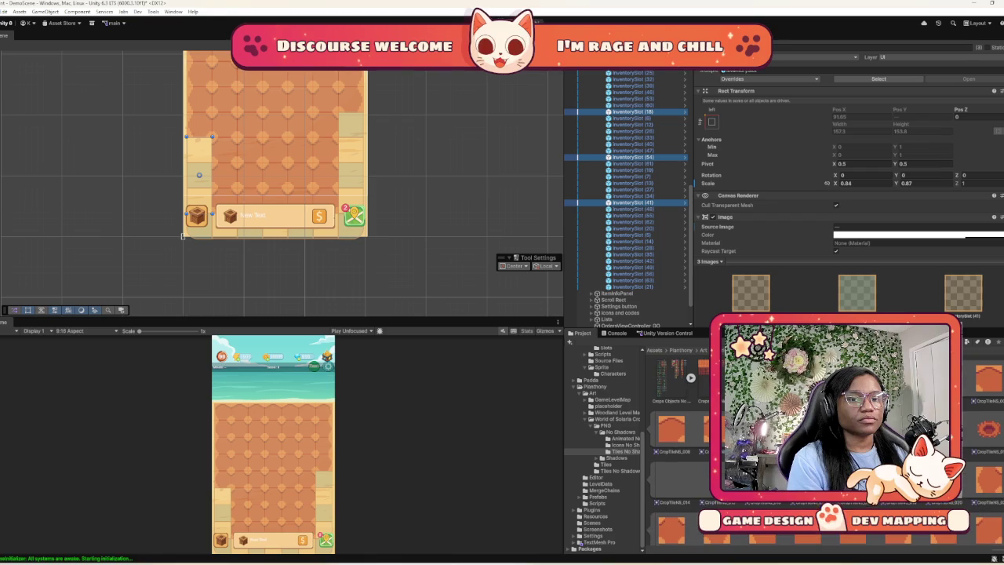
{"action": "scroll", "coordinate": [847, 197], "scroll_direction": "down", "scroll_amount": 3}
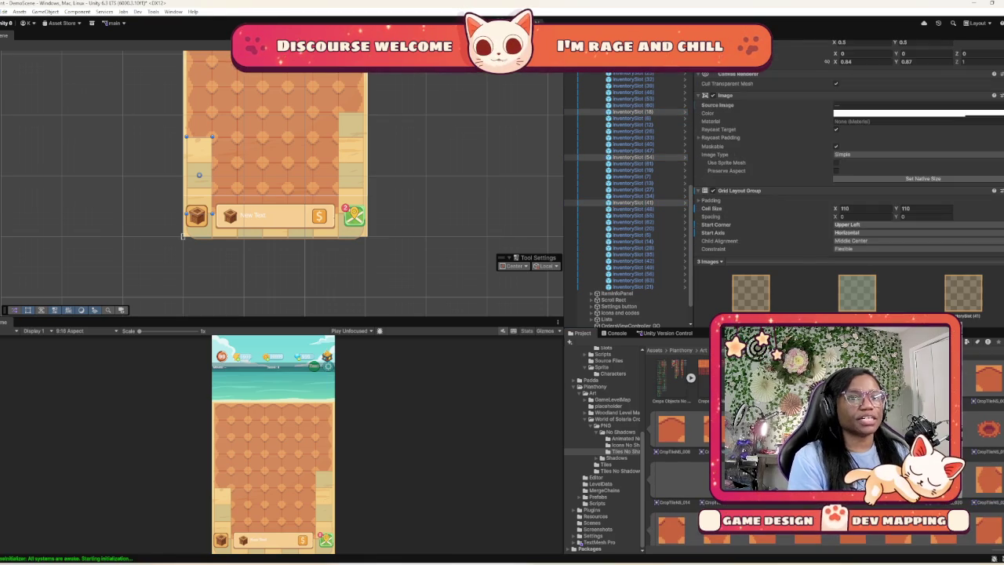
{"action": "left_click_drag", "start_coordinate": [784, 424], "coordinate": [901, 104]}
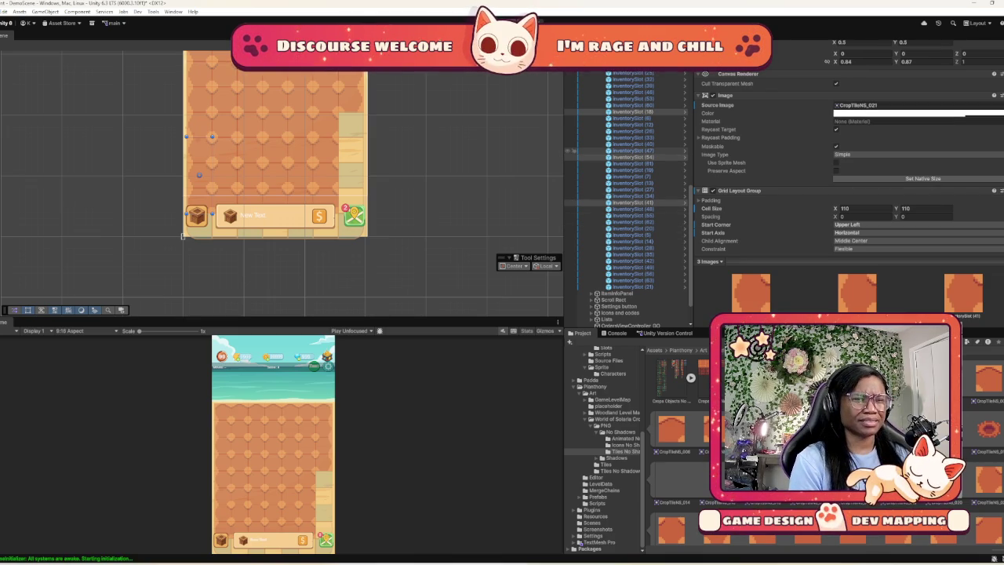
Check InventorySlot (18), (53) and (60), then multi-select (60), (47), (34) and (14)
{"action": "left_click", "coordinate": [573, 112]}
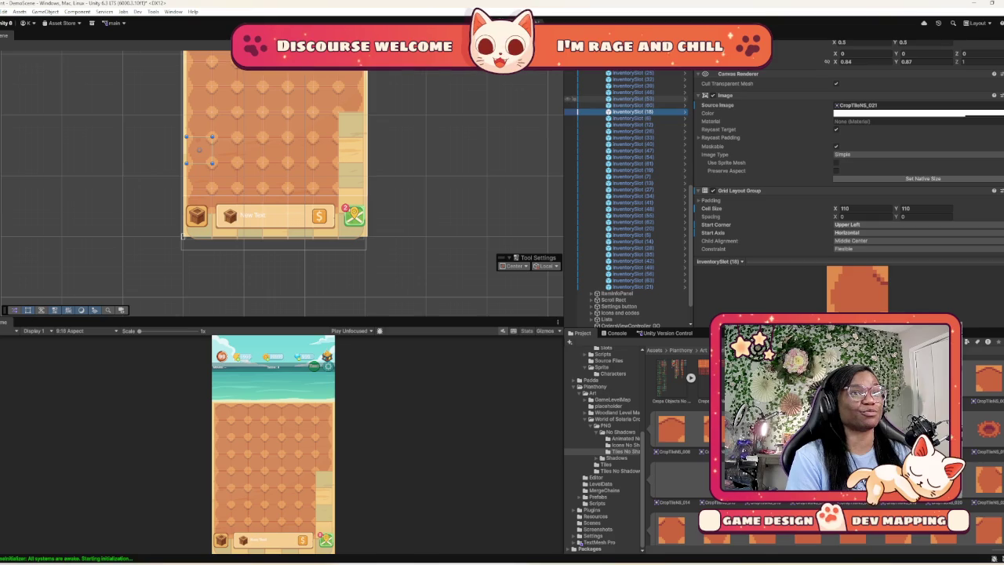
{"action": "left_click", "coordinate": [575, 99]}
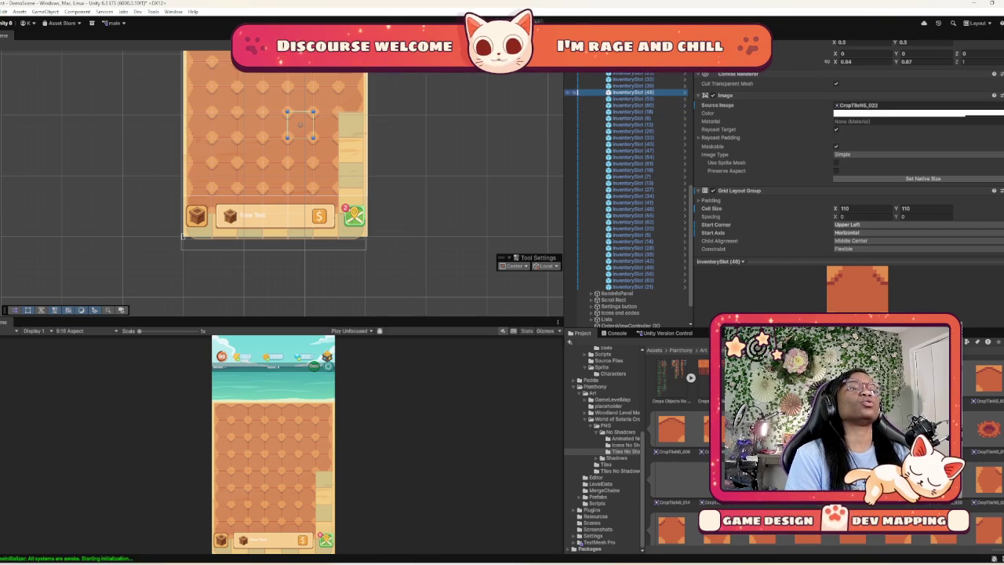
{"action": "left_click", "coordinate": [574, 105]}
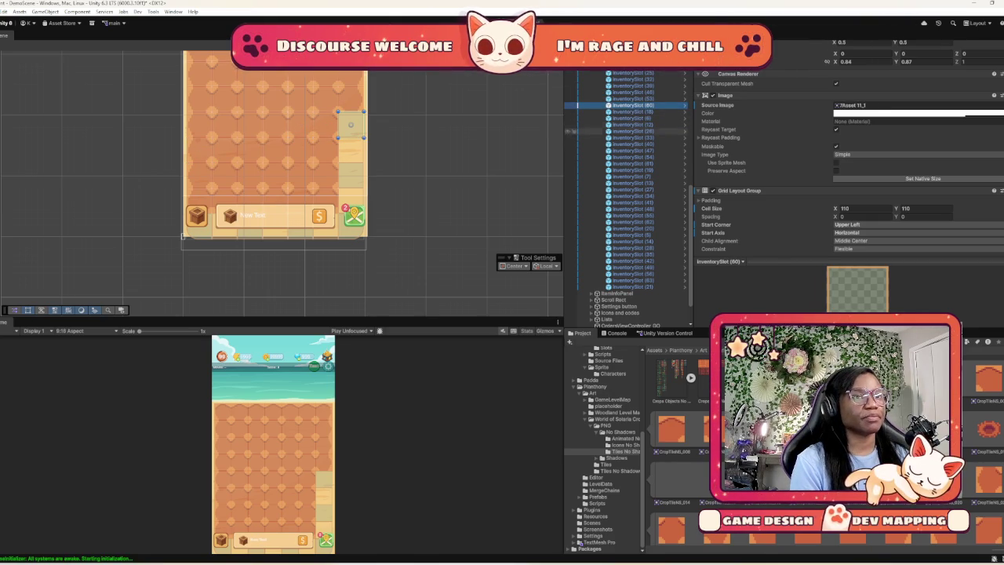
{"action": "left_click", "coordinate": [575, 157], "text": "ctrl"}
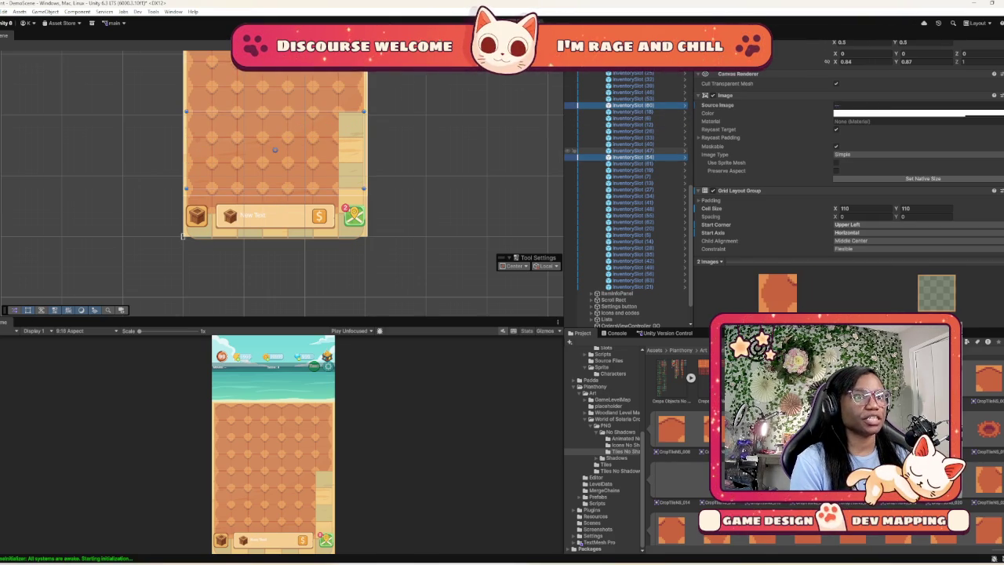
{"action": "left_click", "coordinate": [575, 157], "text": "ctrl"}
{"action": "left_click", "coordinate": [575, 150], "text": "ctrl"}
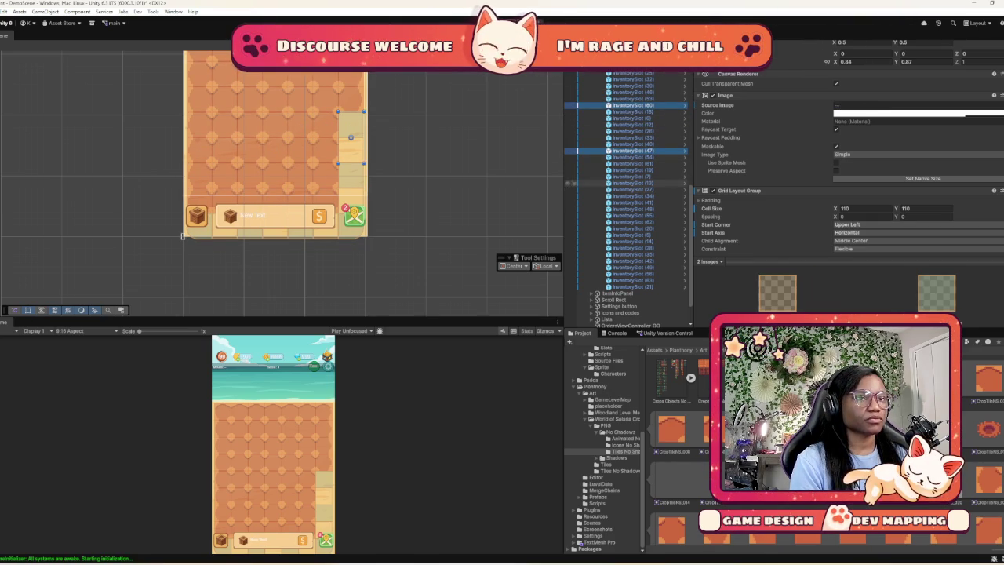
{"action": "left_click", "coordinate": [576, 189], "text": "ctrl"}
{"action": "left_click", "coordinate": [576, 190], "text": "ctrl"}
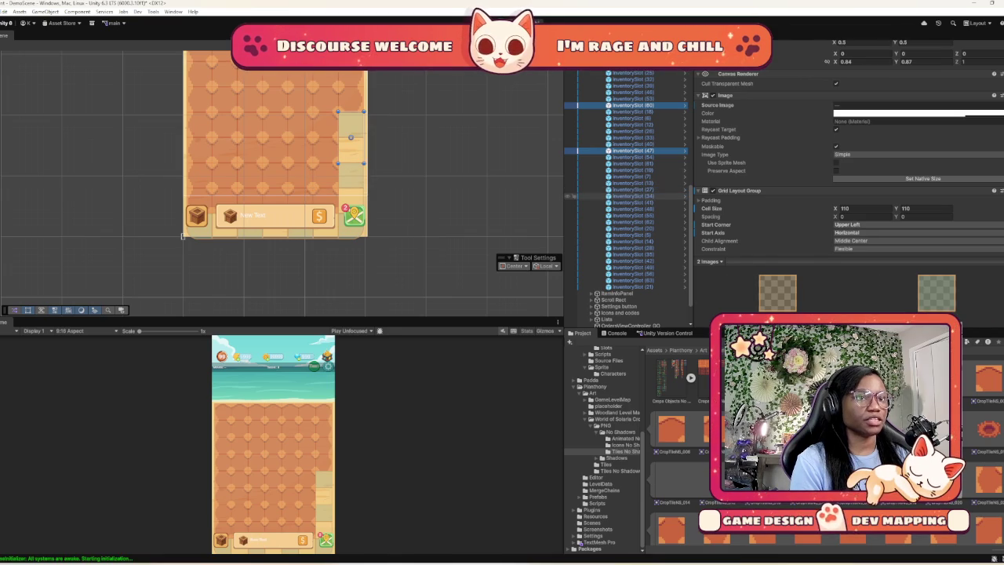
{"action": "left_click", "coordinate": [576, 196], "text": "ctrl"}
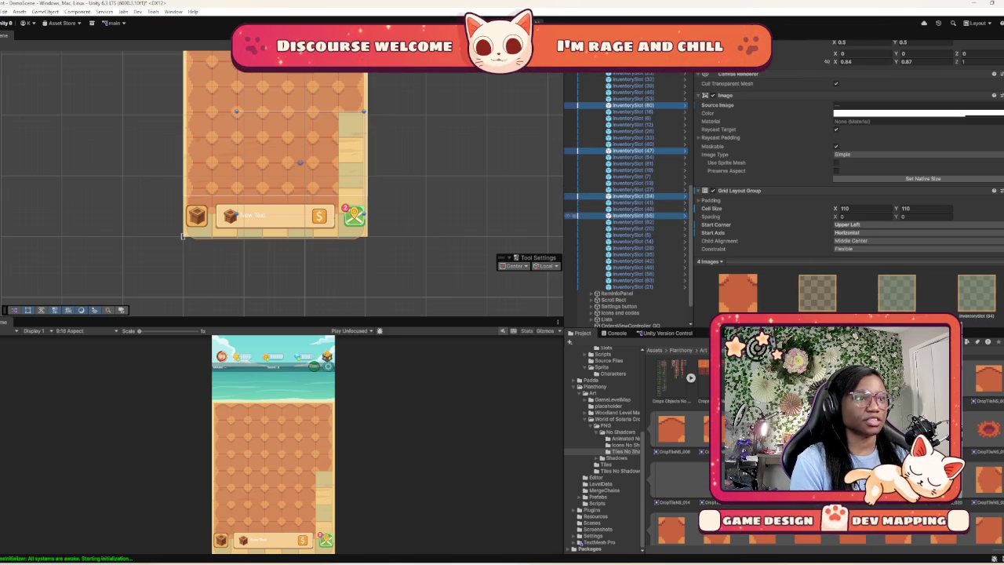
{"action": "left_click", "coordinate": [576, 234], "text": "ctrl"}
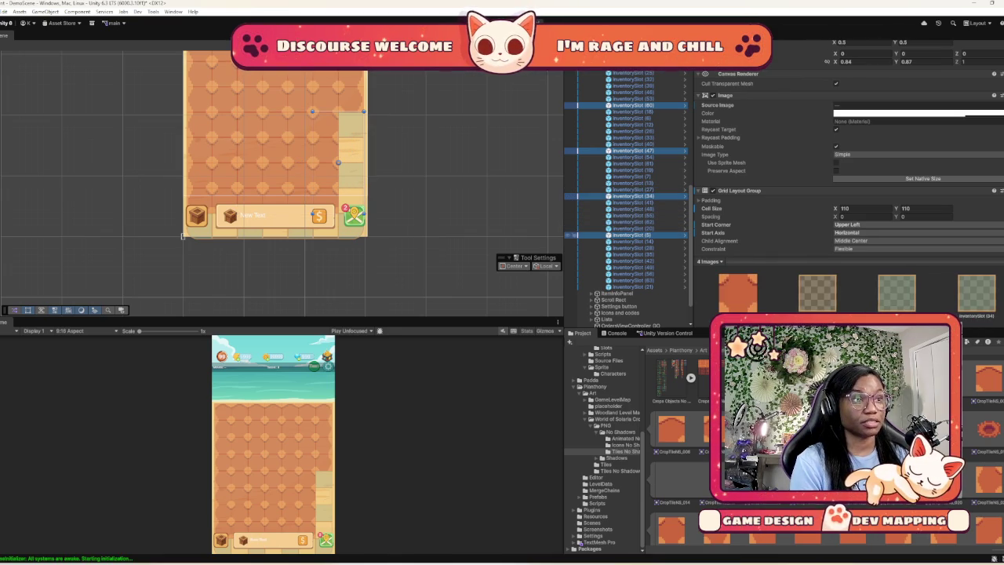
{"action": "left_click", "coordinate": [576, 234], "text": "ctrl"}
{"action": "left_click", "coordinate": [577, 241], "text": "ctrl"}
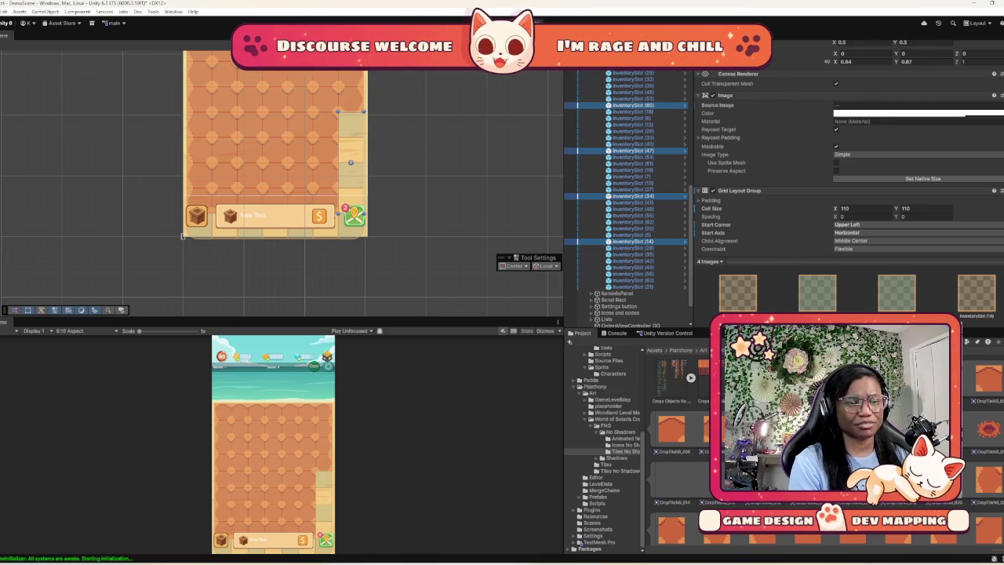
Assign CropTileNS_023 to the four selected placeholder slots
{"action": "scroll", "coordinate": [675, 455], "scroll_direction": "down", "scroll_amount": 1}
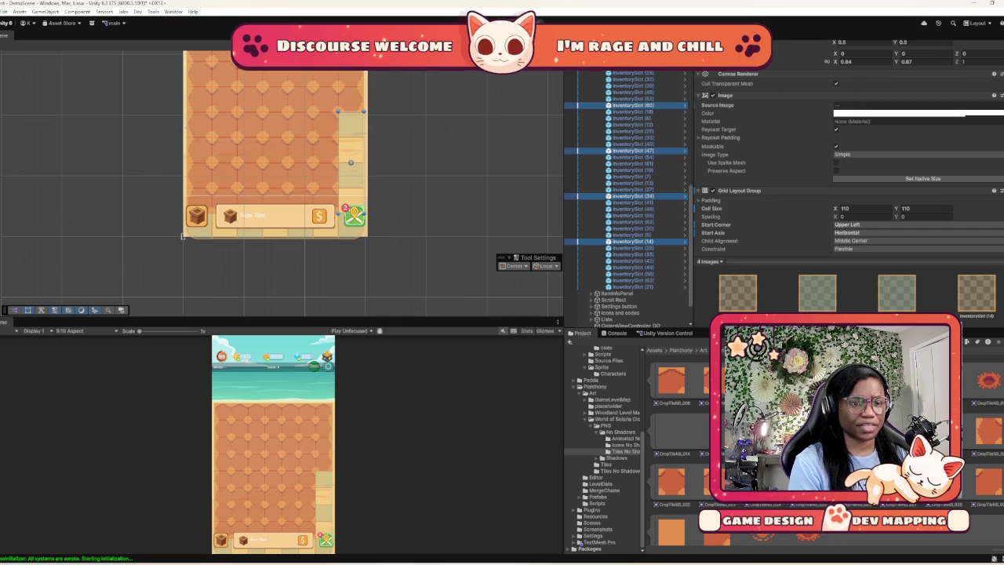
{"action": "scroll", "coordinate": [847, 157], "scroll_direction": "down", "scroll_amount": 5}
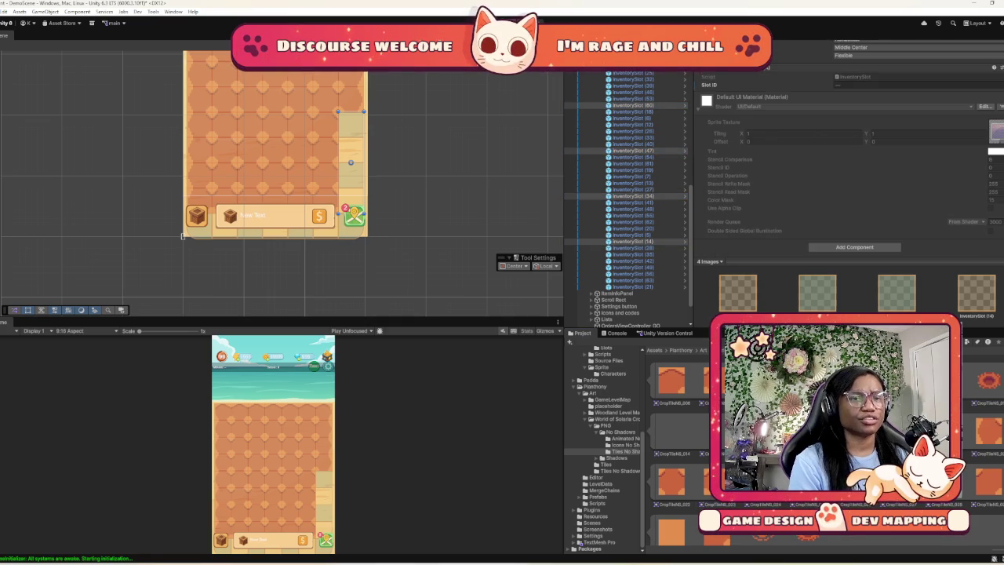
{"action": "scroll", "coordinate": [846, 157], "scroll_direction": "up", "scroll_amount": 3}
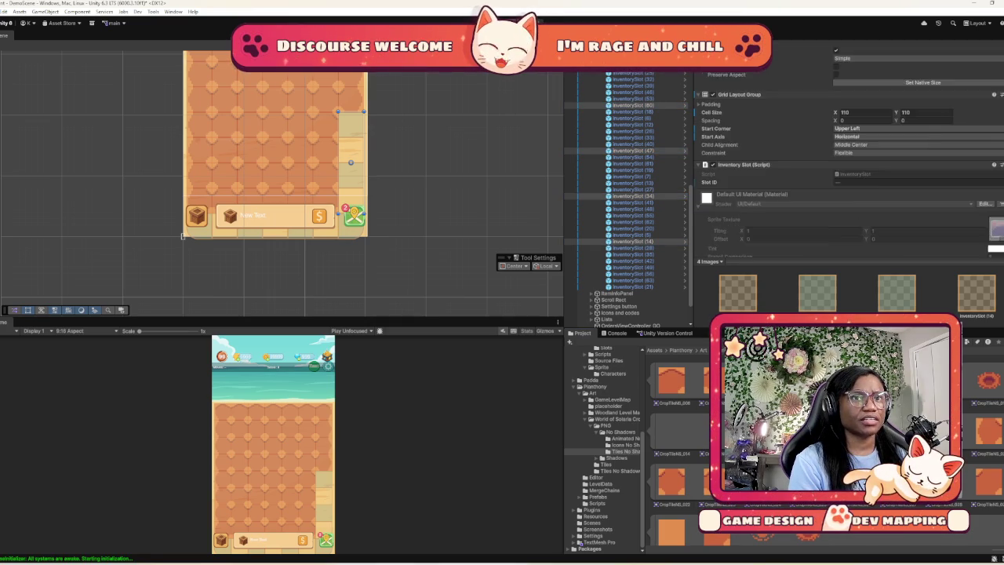
{"action": "left_click_drag", "start_coordinate": [902, 58], "coordinate": [902, 58]}
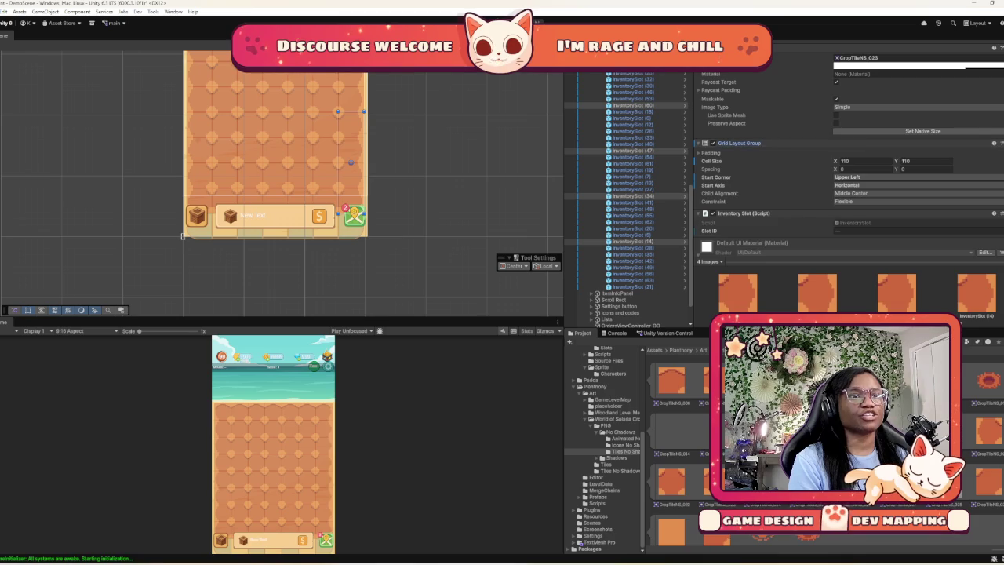
Collapse the Grid Layout Group component and toggle the Image component fold
{"action": "left_click", "coordinate": [705, 143]}
{"action": "scroll", "coordinate": [847, 157], "scroll_direction": "up", "scroll_amount": 2}
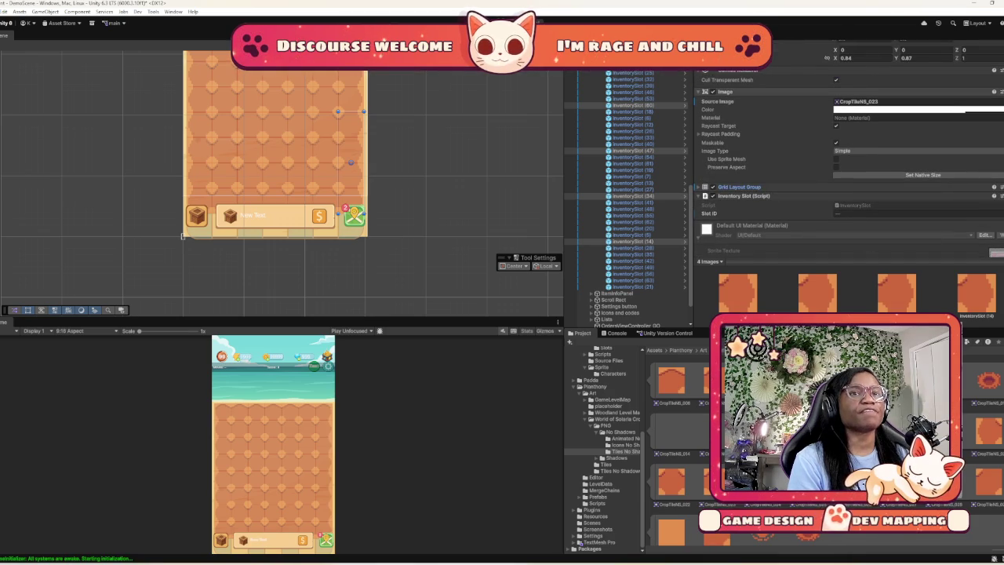
{"action": "left_click", "coordinate": [726, 92]}
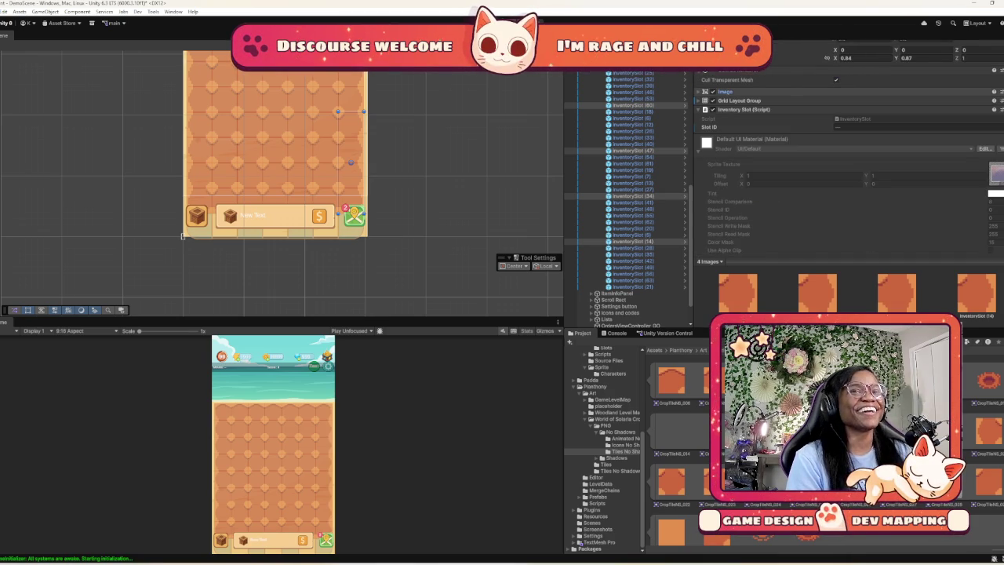
{"action": "left_click", "coordinate": [725, 92]}
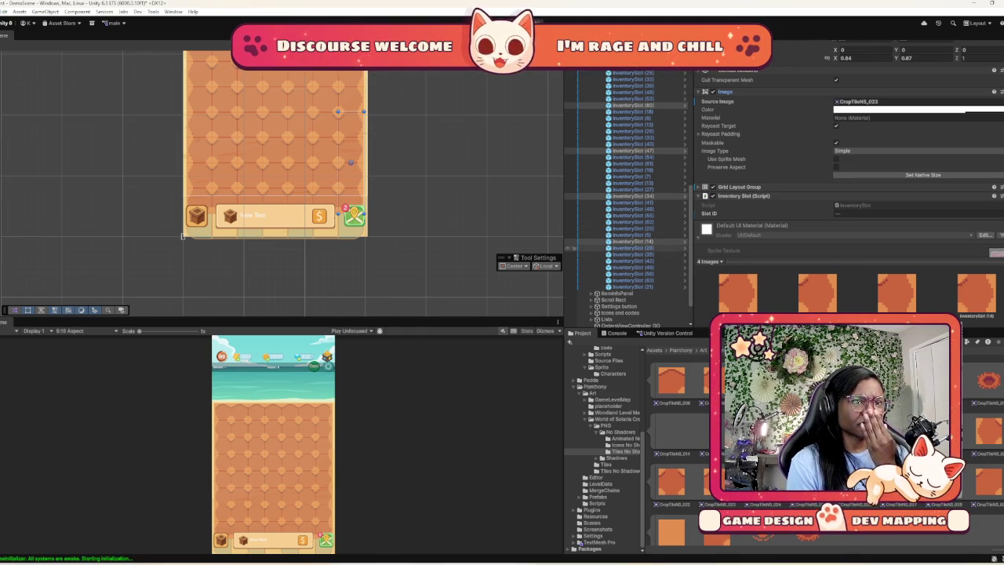
Set InventorySlot (28)'s Source Image to the CropTileNS_041 crop tile
{"action": "left_click", "coordinate": [585, 254]}
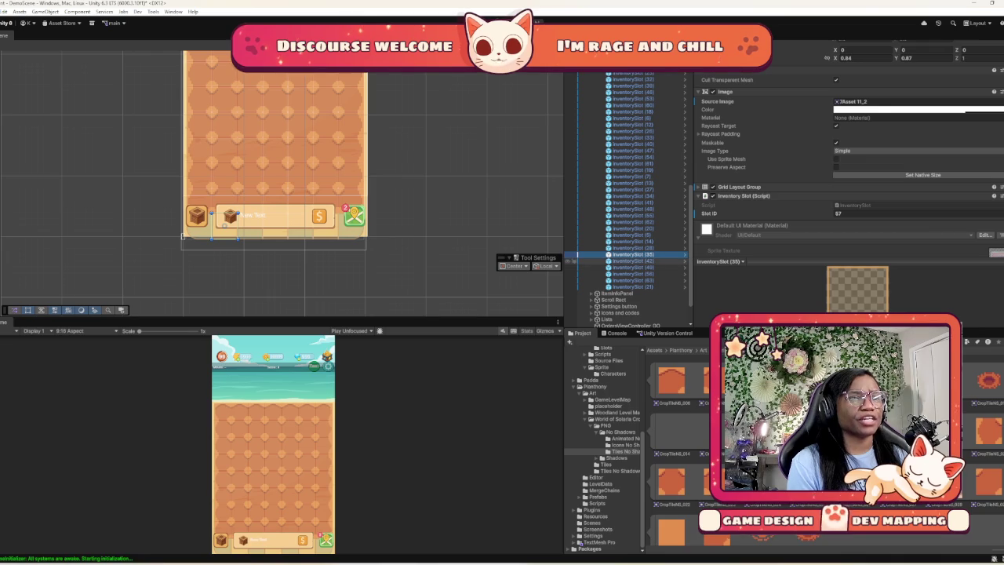
{"action": "left_click", "coordinate": [584, 261]}
{"action": "left_click", "coordinate": [608, 248]}
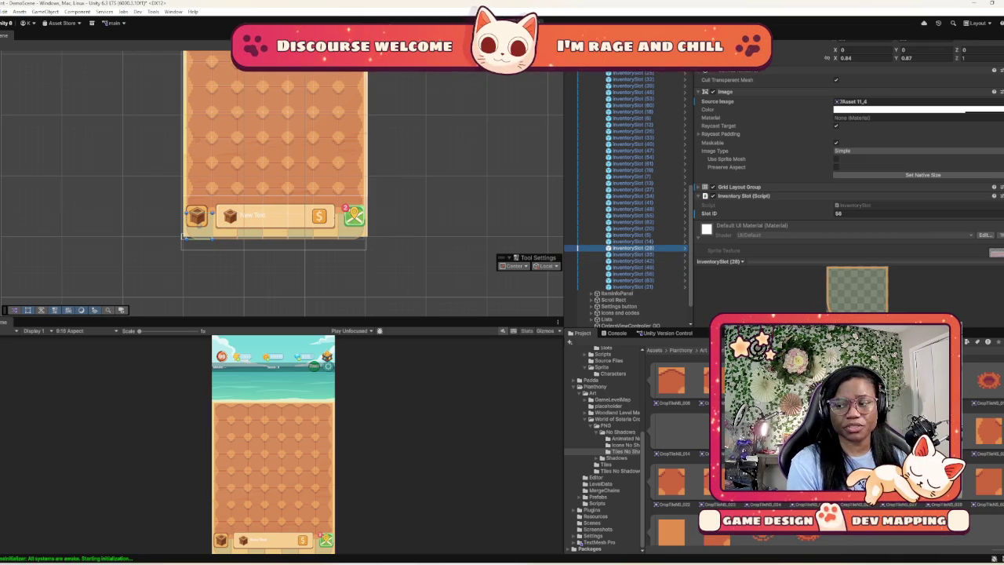
{"action": "scroll", "coordinate": [674, 439], "scroll_direction": "down", "scroll_amount": 5}
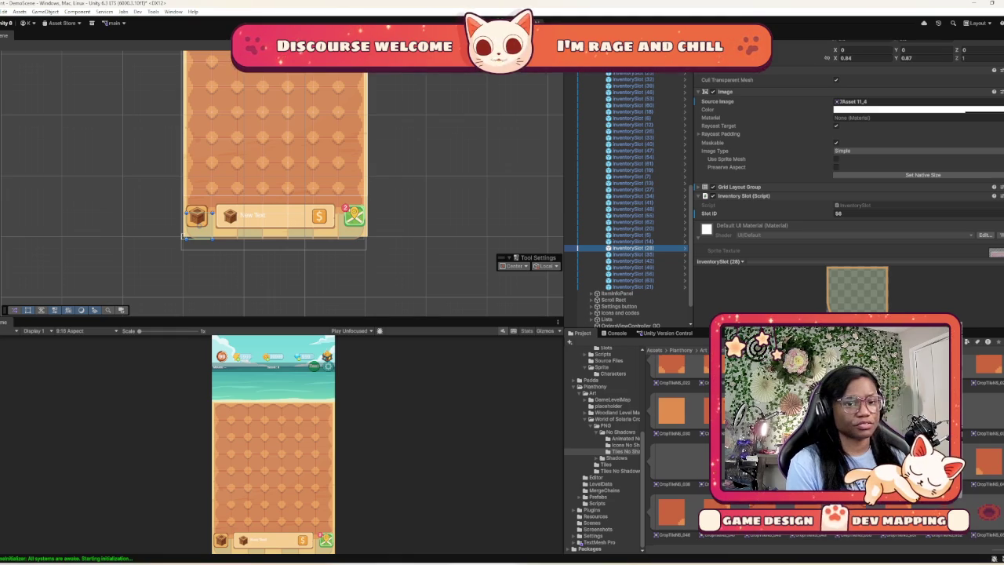
{"action": "left_click", "coordinate": [902, 101]}
{"action": "scroll", "coordinate": [847, 157], "scroll_direction": "down", "scroll_amount": 1}
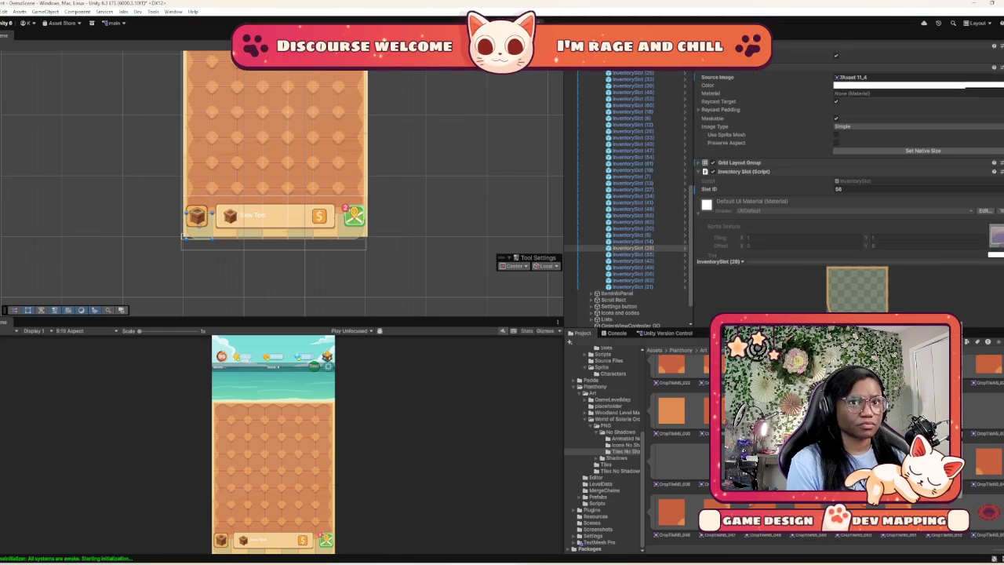
{"action": "left_click_drag", "start_coordinate": [901, 77], "coordinate": [902, 77]}
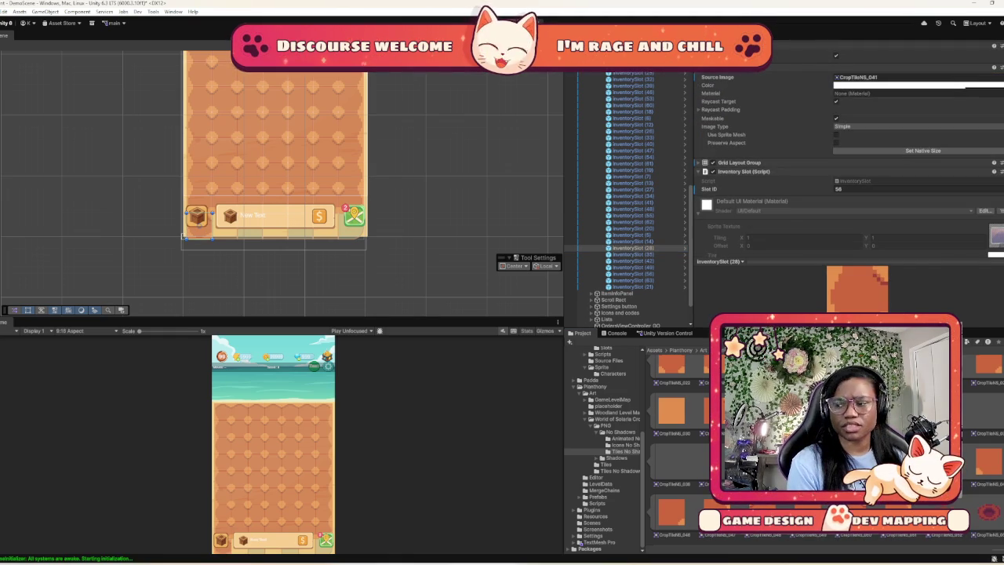
{"action": "scroll", "coordinate": [682, 440], "scroll_direction": "up", "scroll_amount": 1}
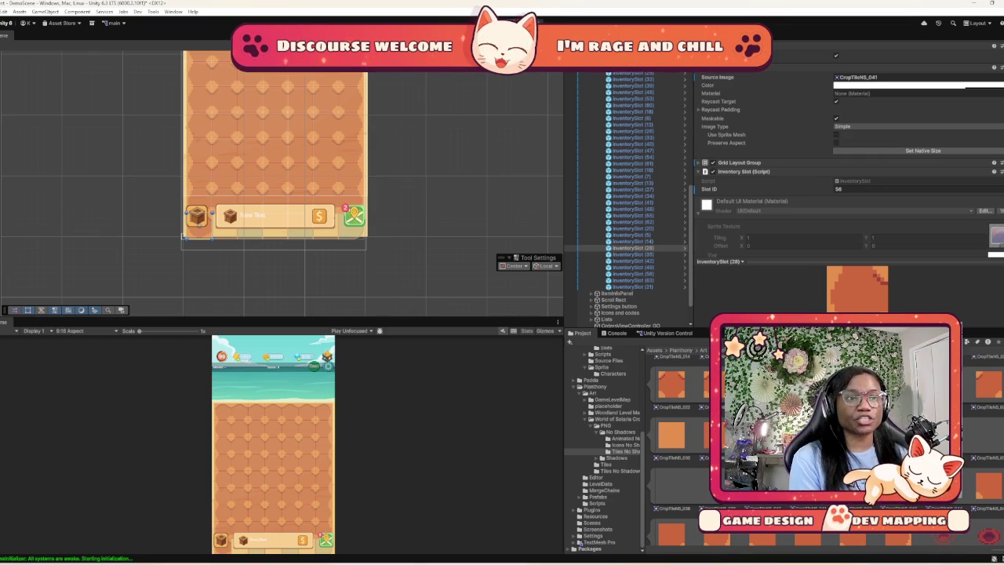
Select the five slots InventorySlot (35) through (63) together
{"action": "left_click", "coordinate": [581, 274], "text": "shift"}
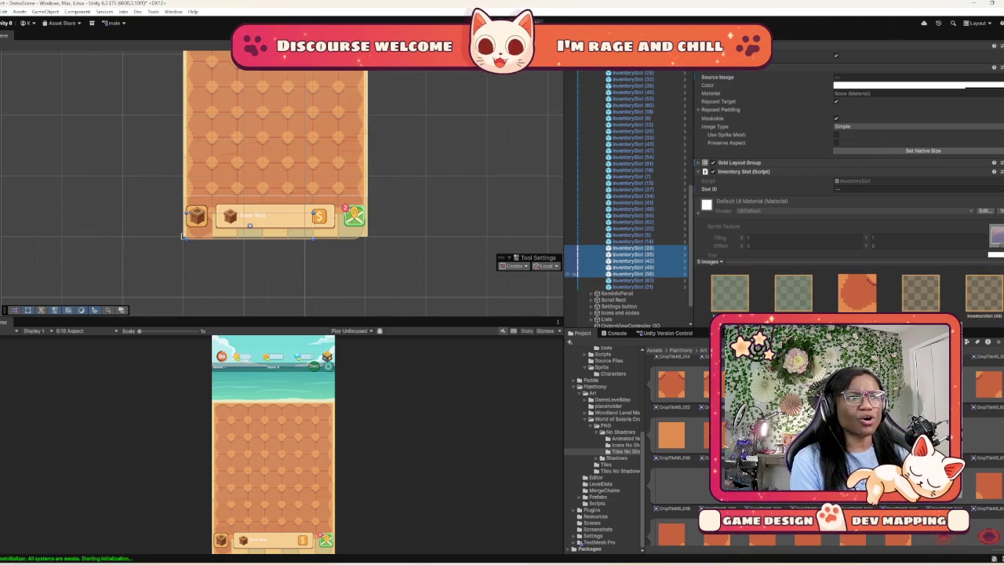
{"action": "left_click", "coordinate": [571, 249]}
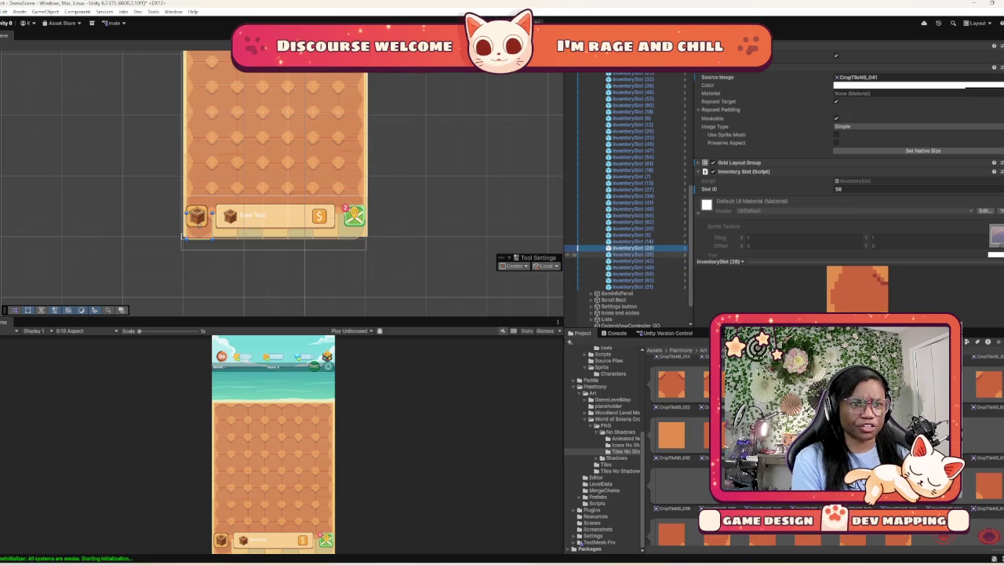
{"action": "left_click", "coordinate": [576, 254]}
{"action": "left_click", "coordinate": [575, 280], "text": "shift"}
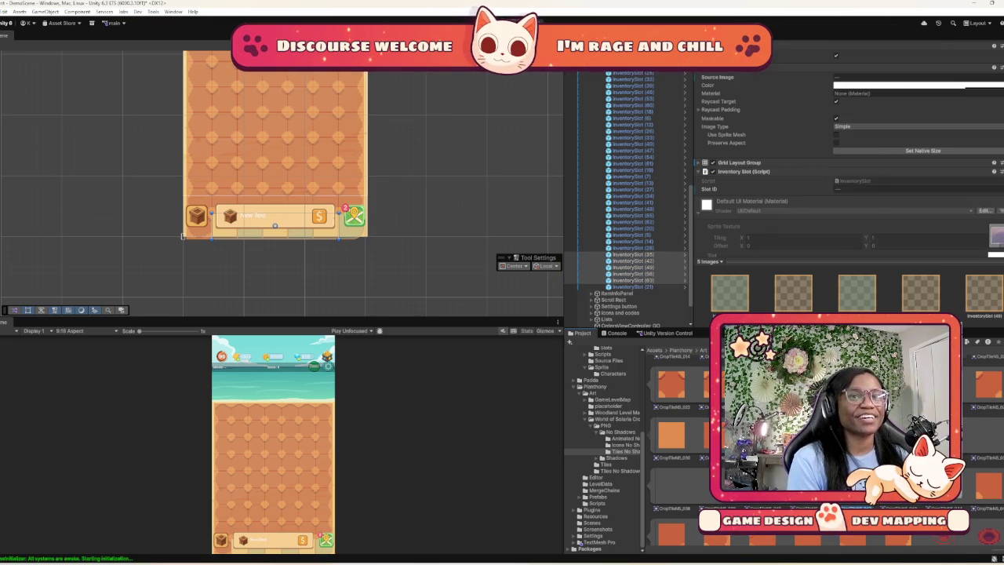
{"action": "scroll", "coordinate": [847, 173], "scroll_direction": "down", "scroll_amount": 3}
{"action": "scroll", "coordinate": [846, 157], "scroll_direction": "up", "scroll_amount": 5}
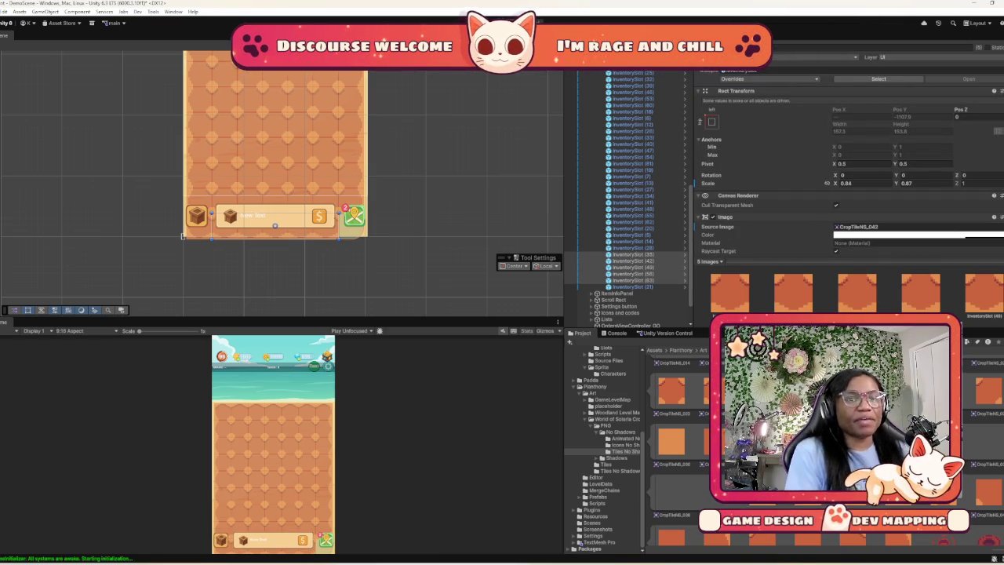
Assign the CropTileNS_043 sprite as the Source Image of InventorySlot (21)
{"action": "scroll", "coordinate": [628, 196], "scroll_direction": "down", "scroll_amount": 1}
{"action": "left_click", "coordinate": [632, 261]}
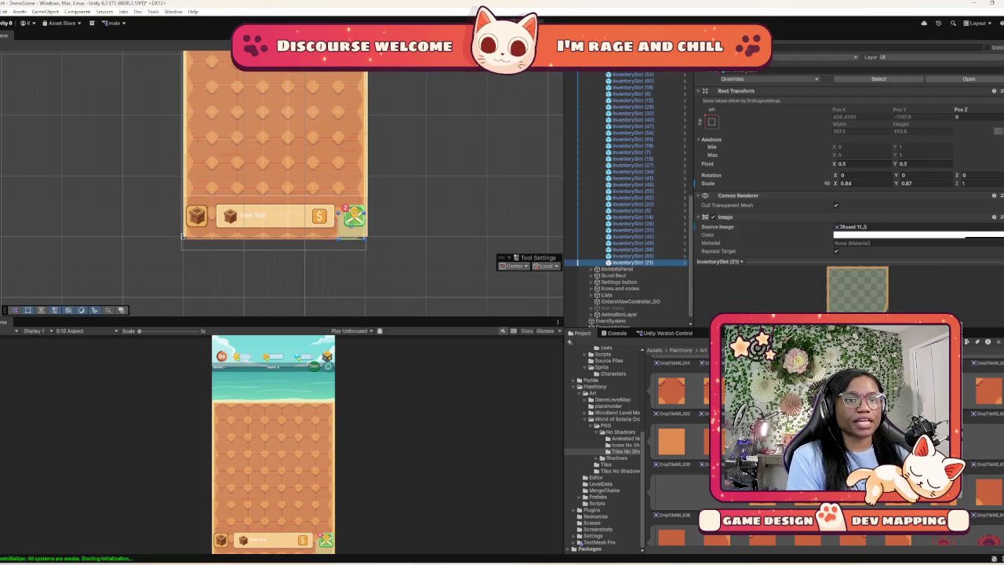
{"action": "scroll", "coordinate": [849, 157], "scroll_direction": "down", "scroll_amount": 3}
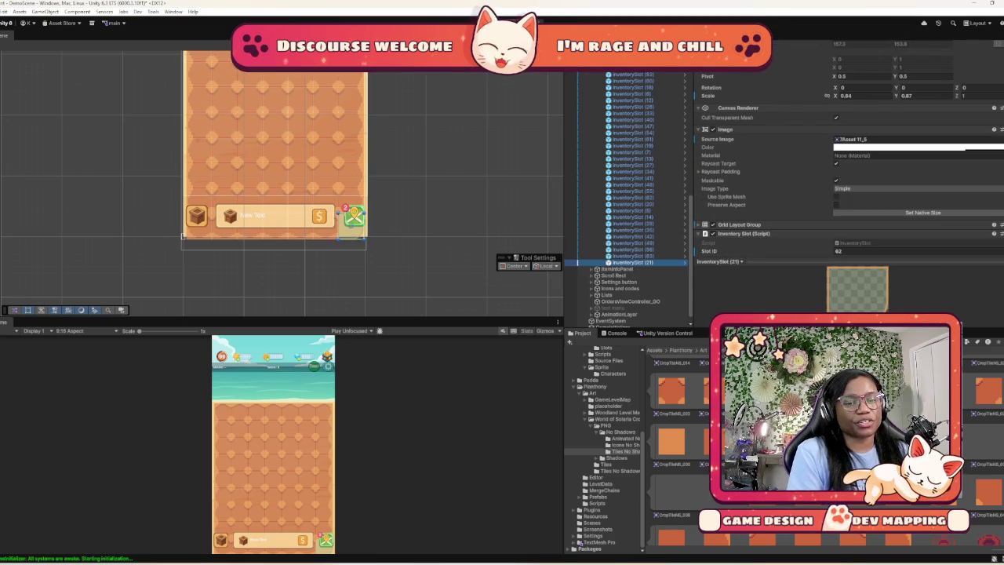
{"action": "scroll", "coordinate": [849, 156], "scroll_direction": "down", "scroll_amount": 2}
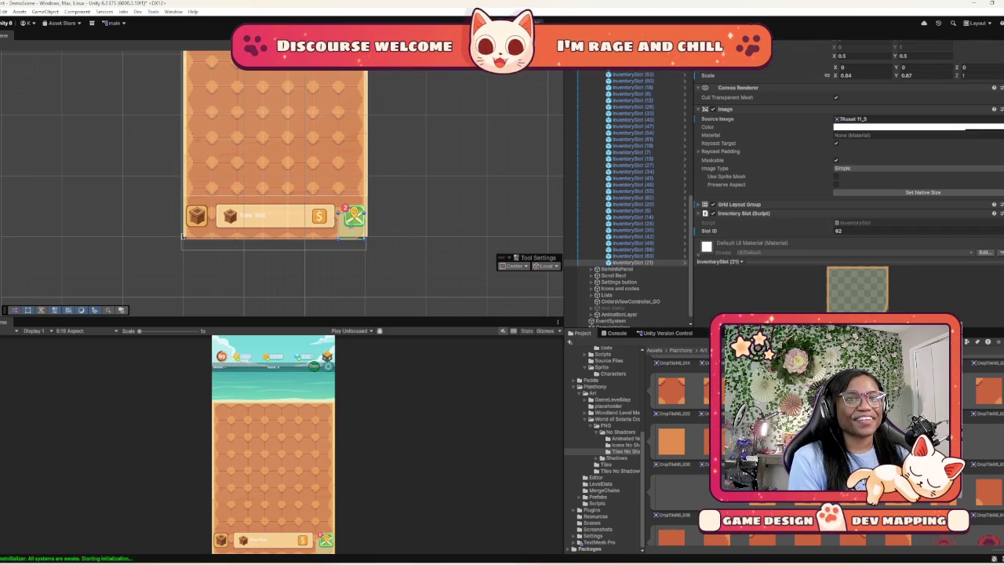
{"action": "left_click_drag", "start_coordinate": [863, 439], "coordinate": [909, 119]}
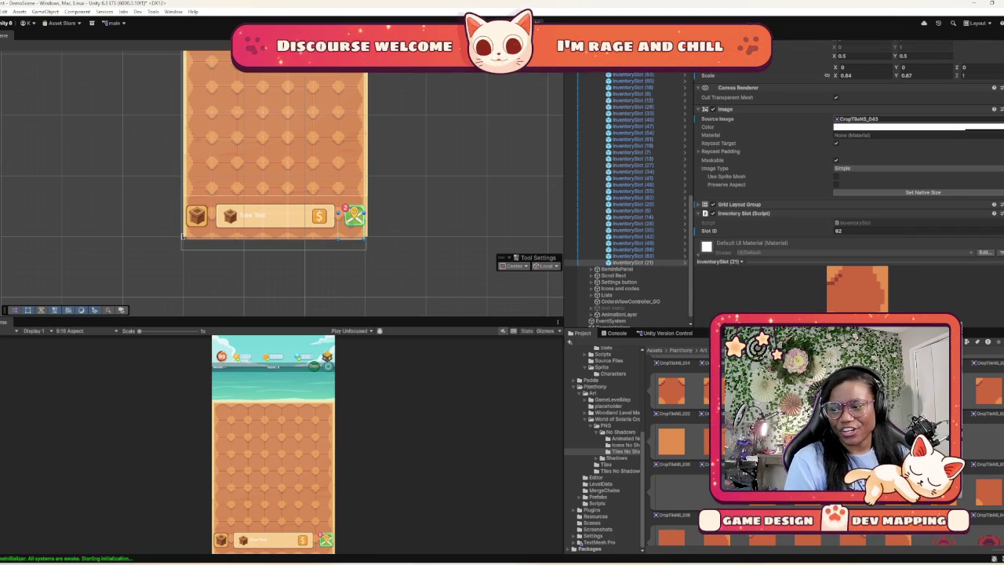